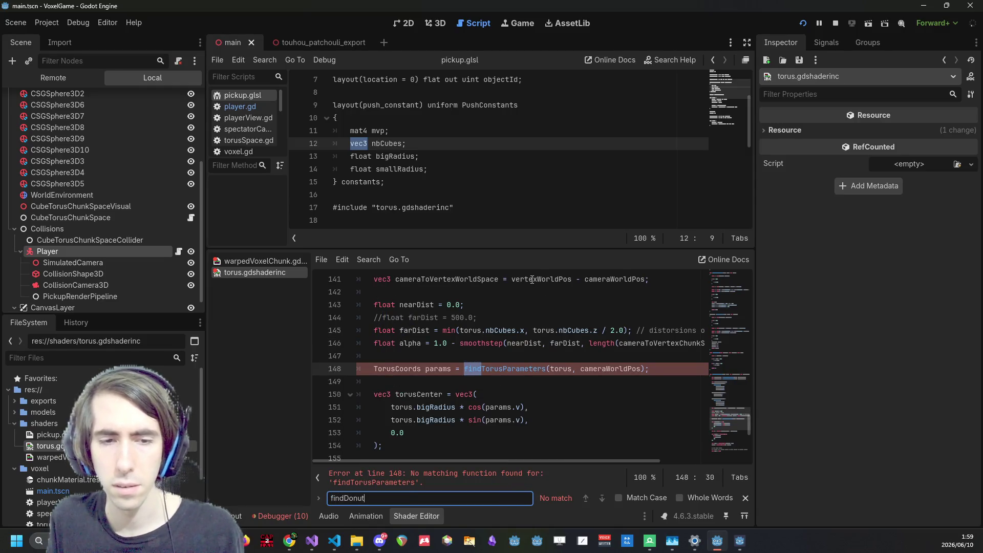
Search for 'TorusParam' to locate the findTorusParameters call, then close the search bar
key(BackSpace)
key(BackSpace)
key(BackSpace)
text(TorusP)
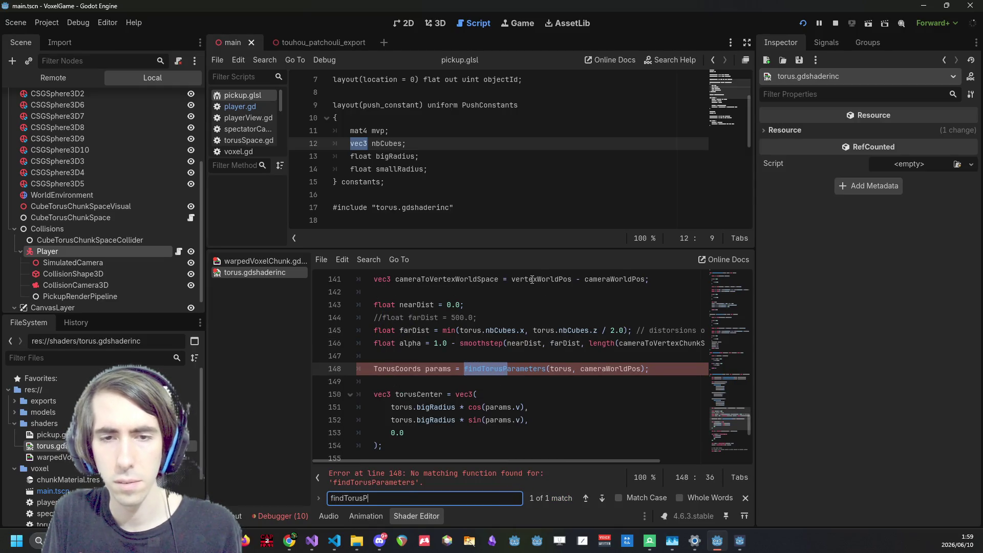
text(aram)
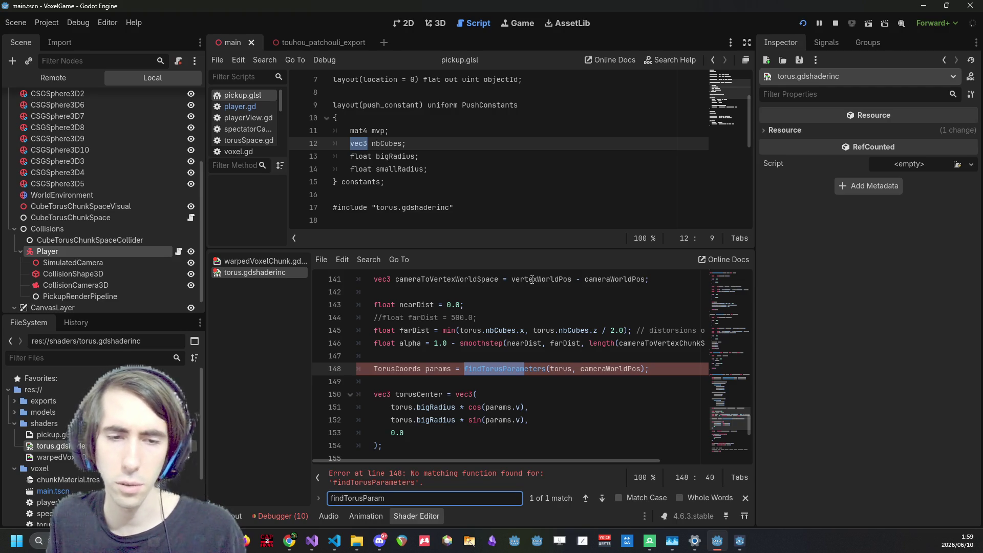
key(Escape)
mouse_move(726, 420)
mouse_down()
mouse_move(715, 362)
mouse_move(724, 432)
mouse_up()
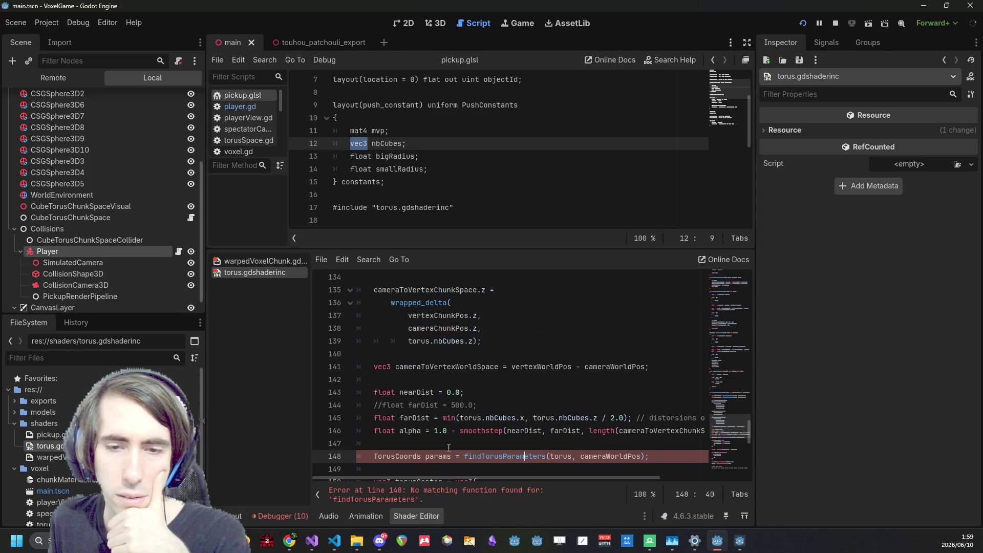
Rename the call on line 148 to findTorusCoords and save torus.gdshaderinc
key(ctrl+shift+Right)
key(BackSpace)
key(BackSpace)
text(Coords)
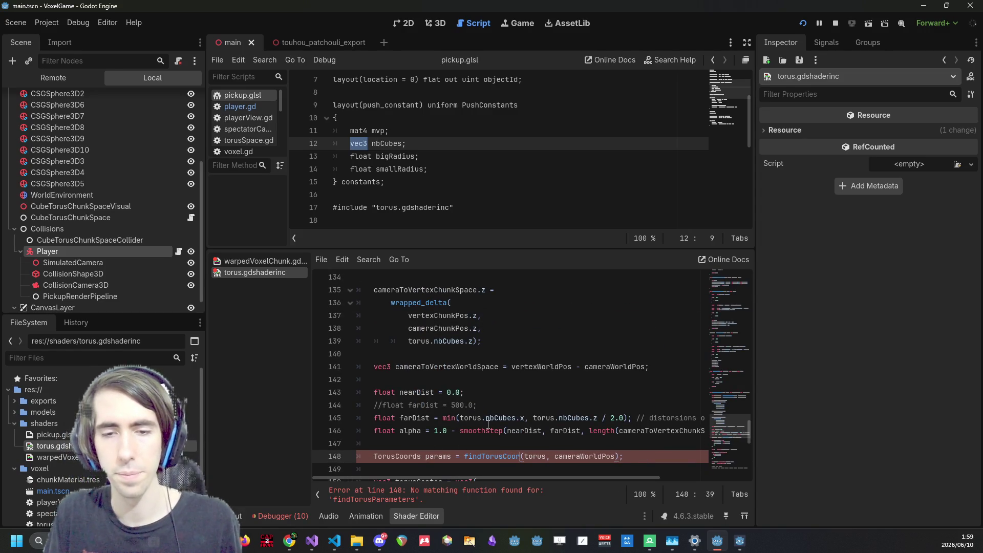
key(ctrl+s)
scroll(479, 415, down, 2)
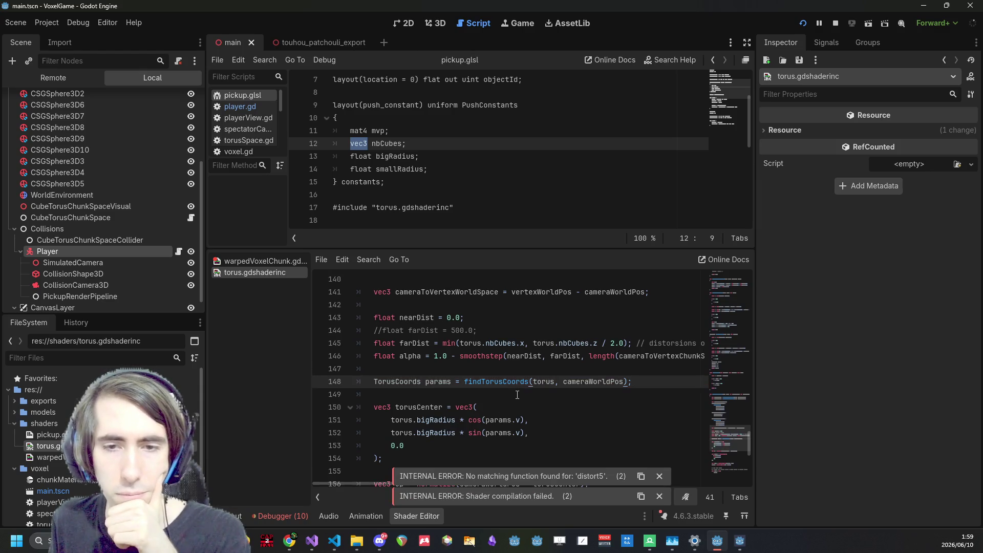
scroll(516, 395, down, 8)
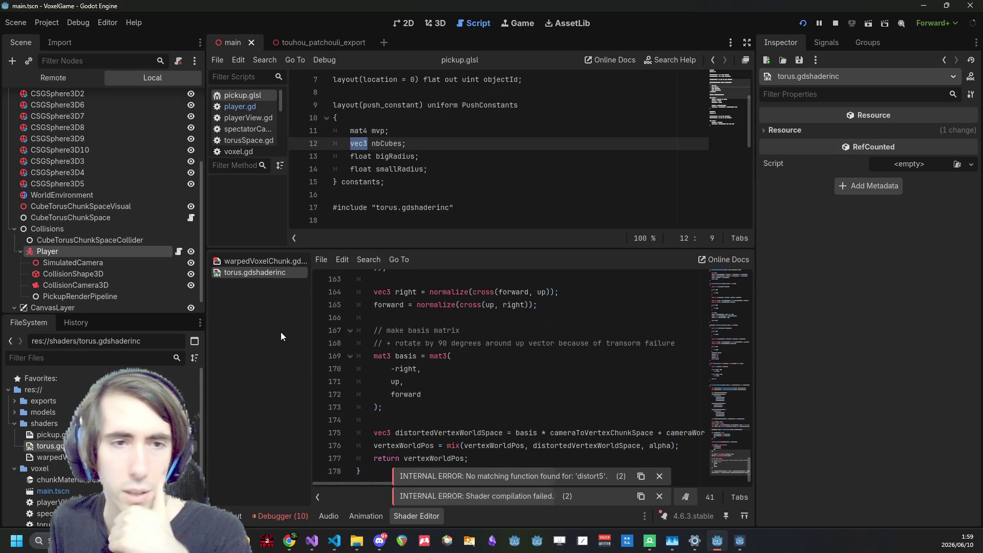
Check warpedVoxelChunk.gdshader and torus.gdshaderinc in the lower editor, then open pickup.glsl from FileSystem
click(263, 263)
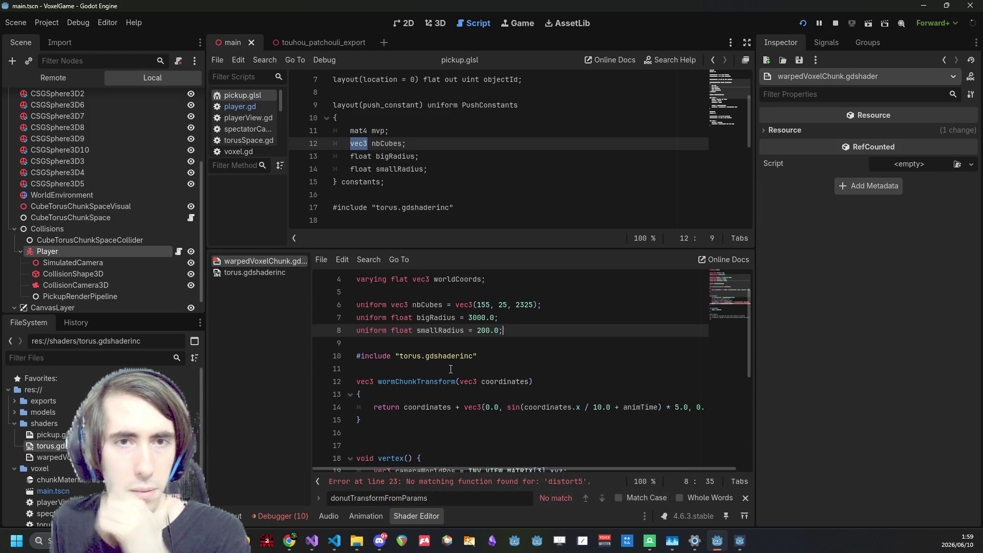
scroll(450, 368, down, 1)
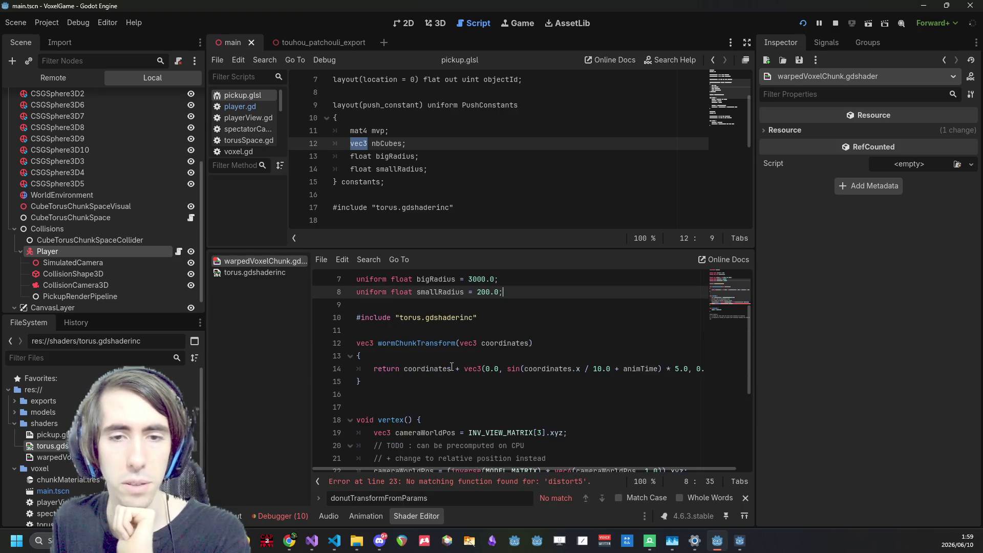
click(254, 273)
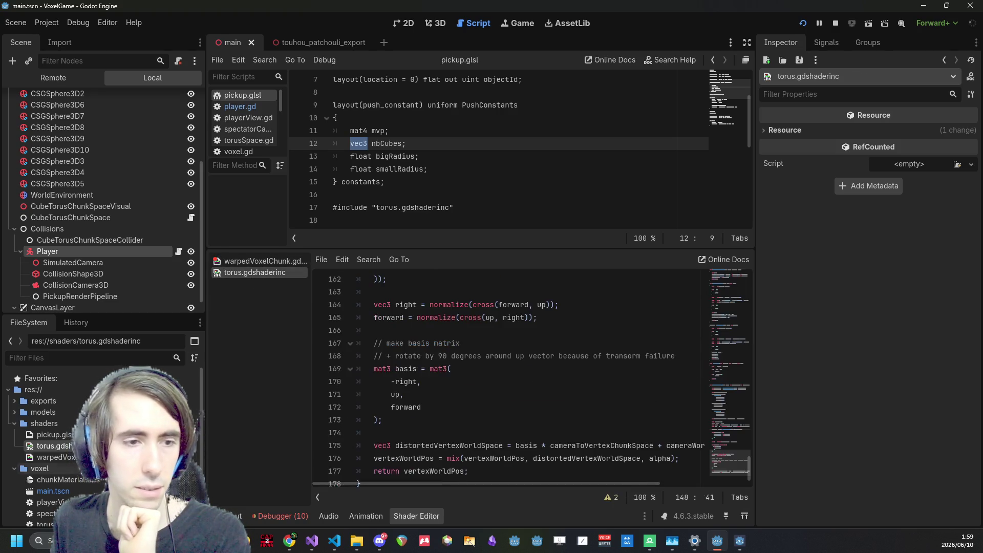
click(53, 434)
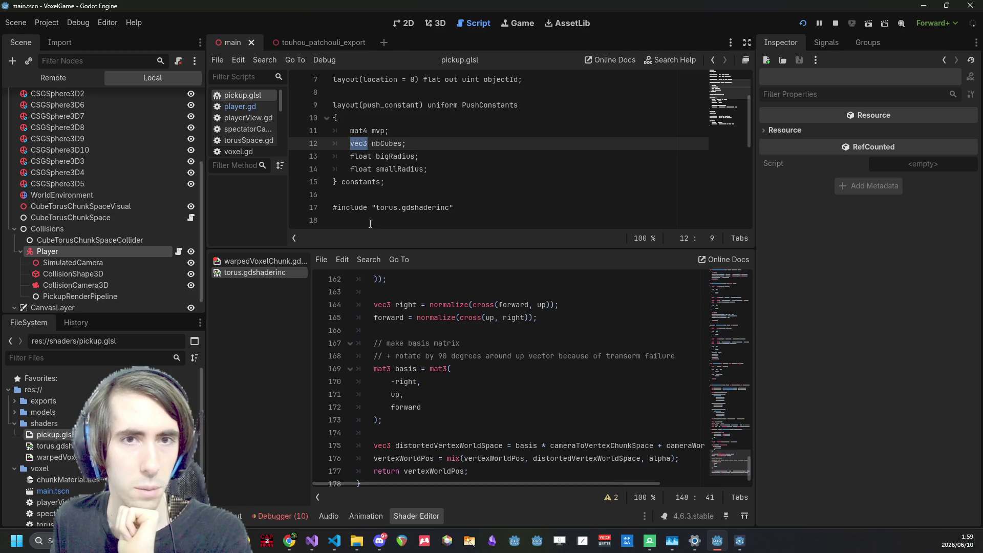
Enlarge the pickup.glsl pane to show its vertex main() and fragment section
drag(398, 247, 397, 346)
scroll(459, 417, down, 2)
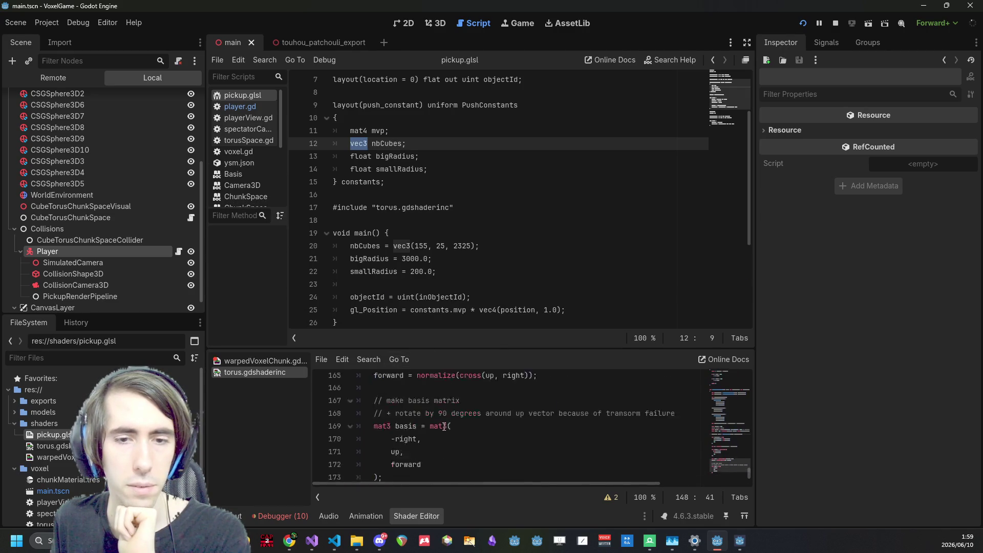
scroll(460, 417, up, 10)
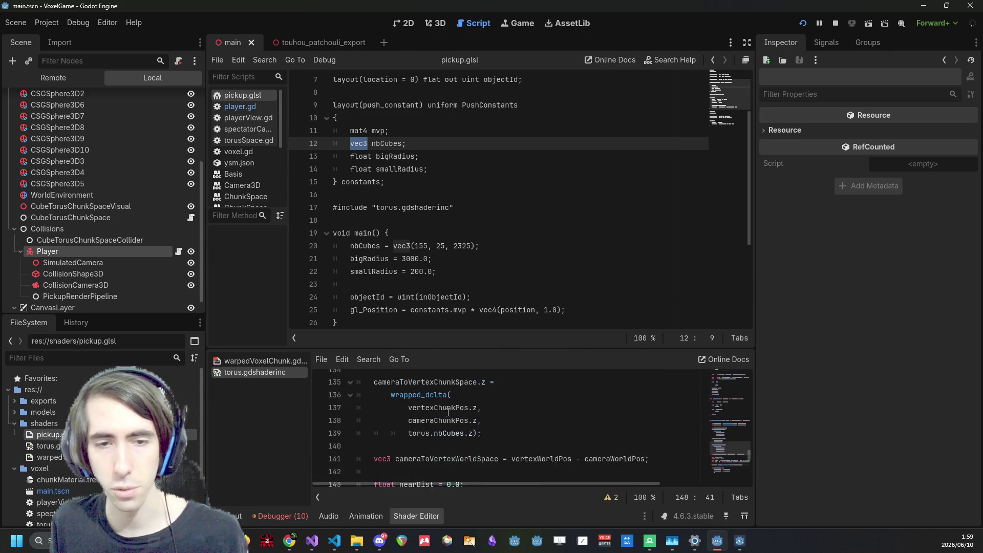
scroll(445, 408, up, 5)
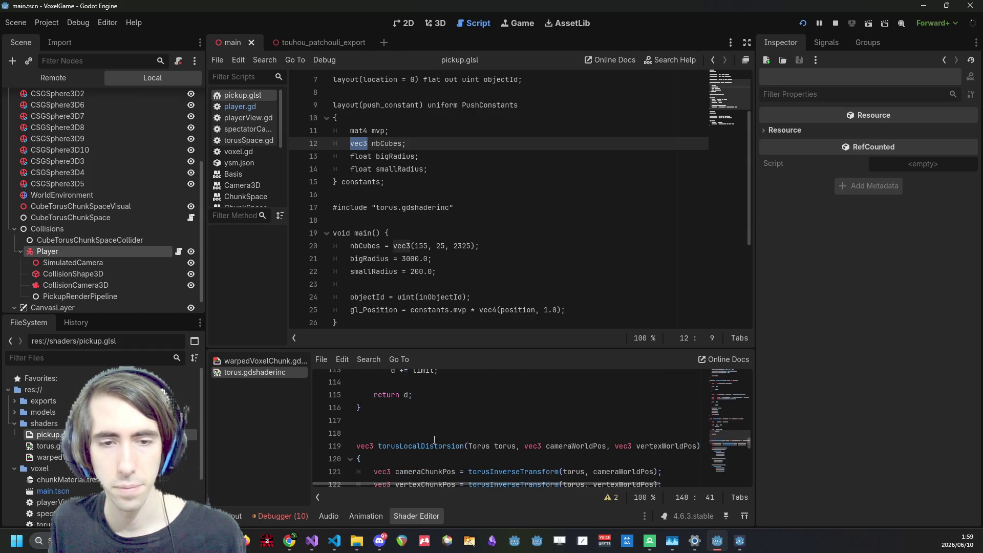
Highlight torusLocalDistorsion and constants on line 25 to inspect where they are used
double_click(434, 446)
scroll(433, 248, down, 4)
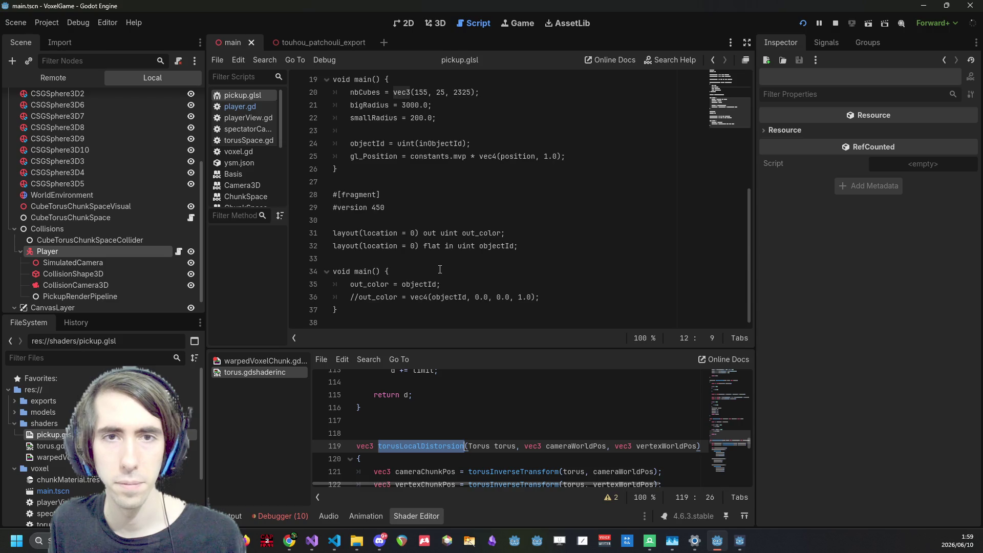
scroll(439, 264, up, 2)
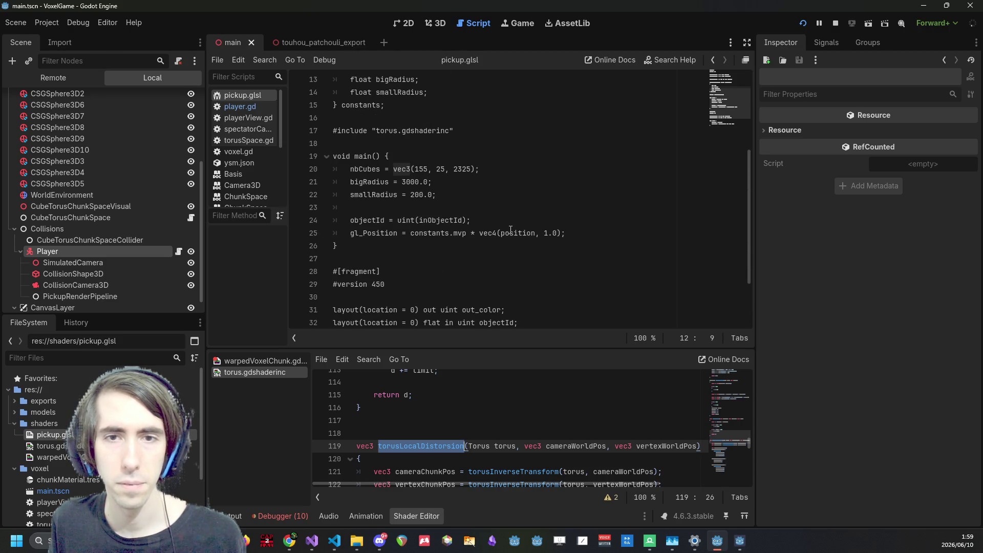
double_click(429, 232)
scroll(425, 235, down, 2)
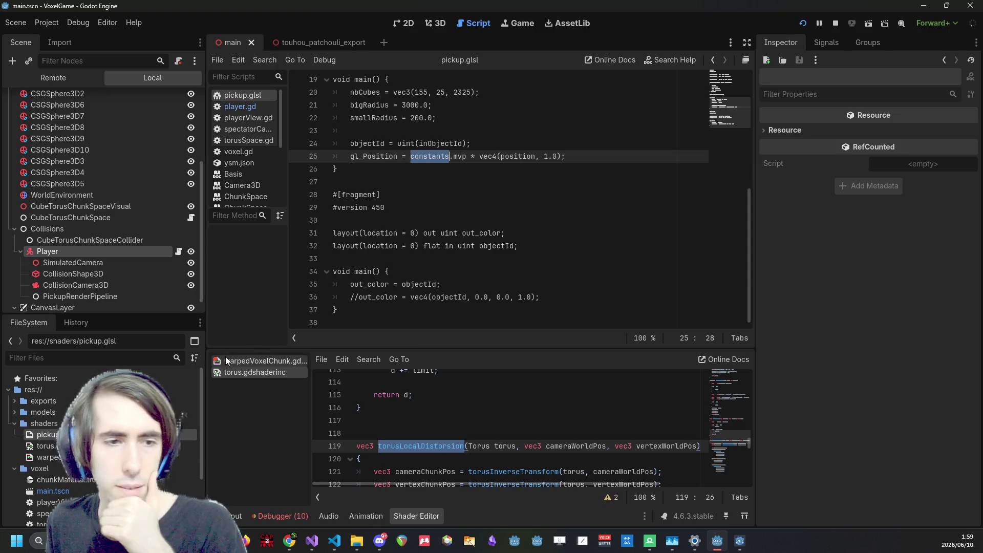
In warpedVoxelChunk.gdshader, replace the broken distort5 call on line 23 with torusLocalDistorsion
click(256, 360)
scroll(732, 394, down, 4)
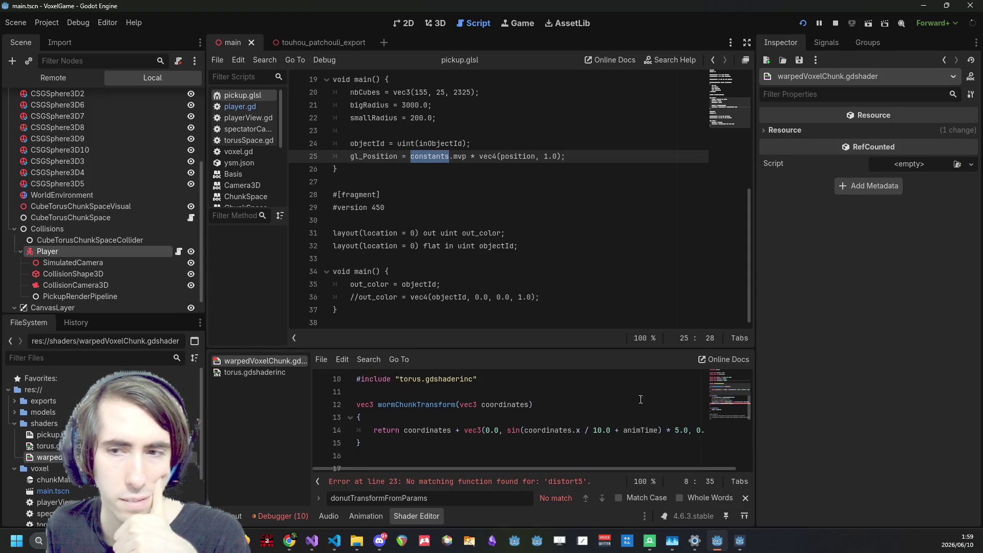
double_click(429, 443)
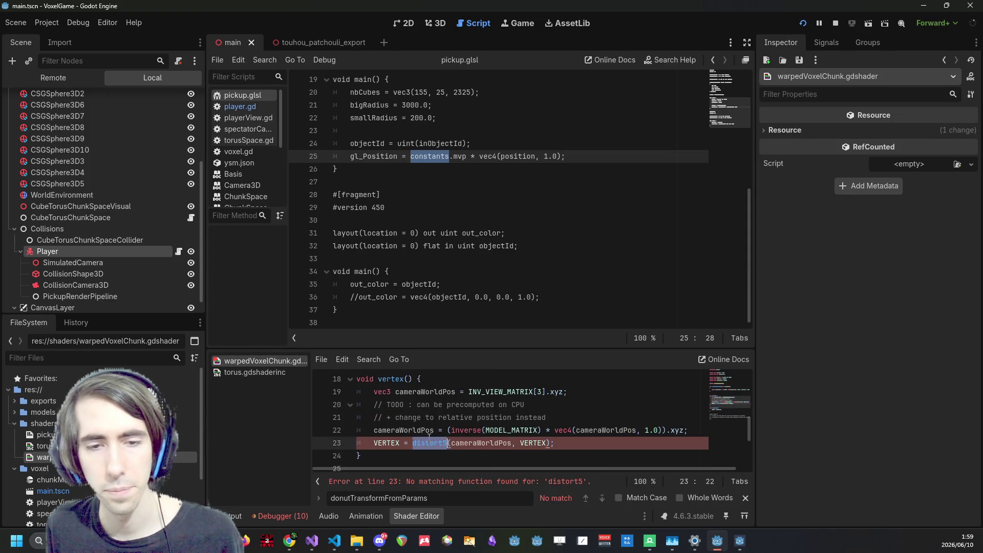
text(torusLocalD)
key(Return)
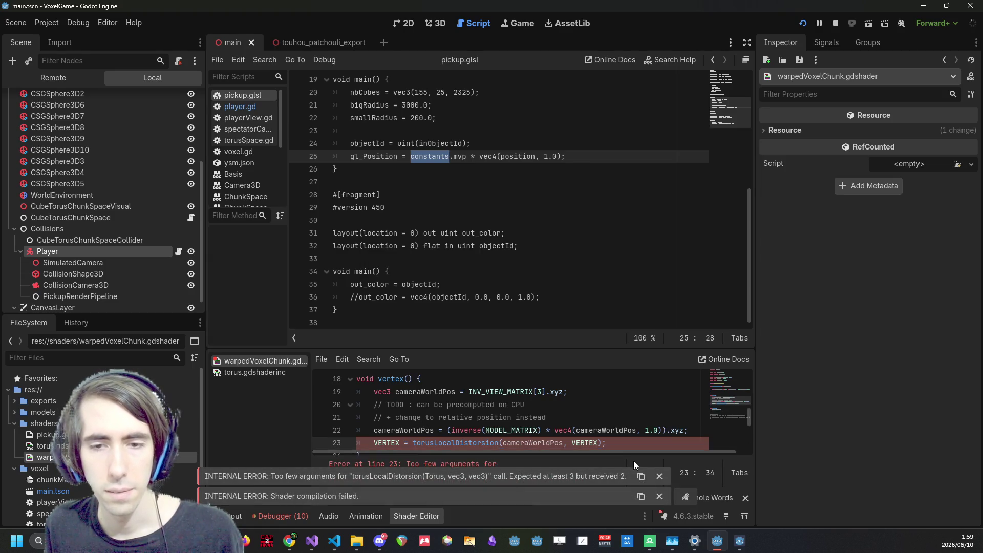
Declare 'Torus torus;' on a new line above the VERTEX assignment
scroll(429, 444, up, 6)
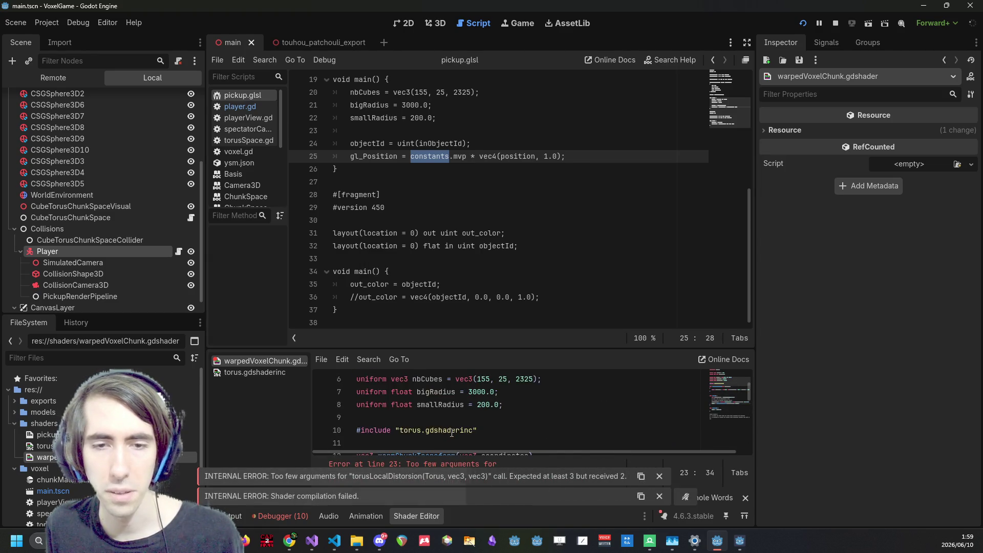
scroll(405, 434, down, 6)
scroll(404, 434, down, 1)
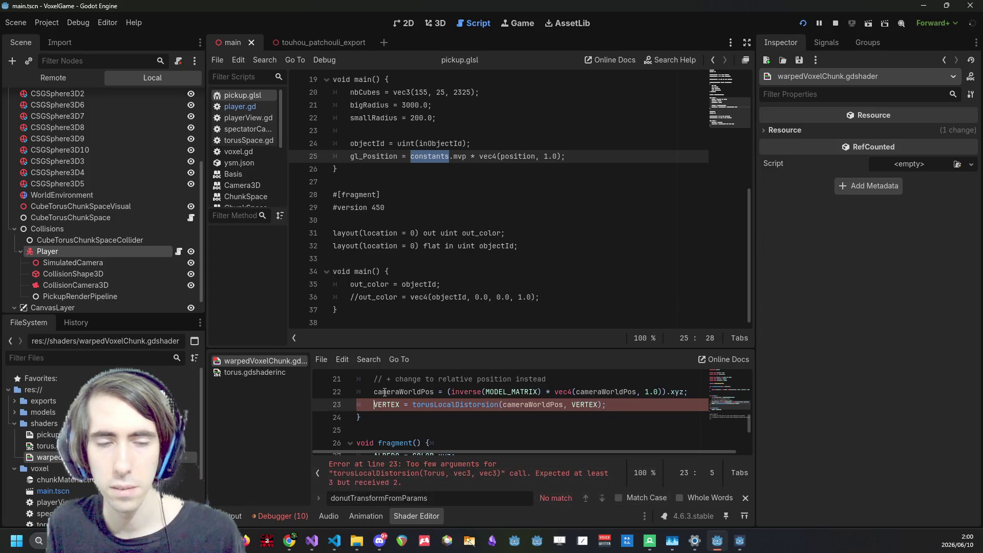
key(Up)
key(End)
key(Return)
key(Return)
text(Torus torus;)
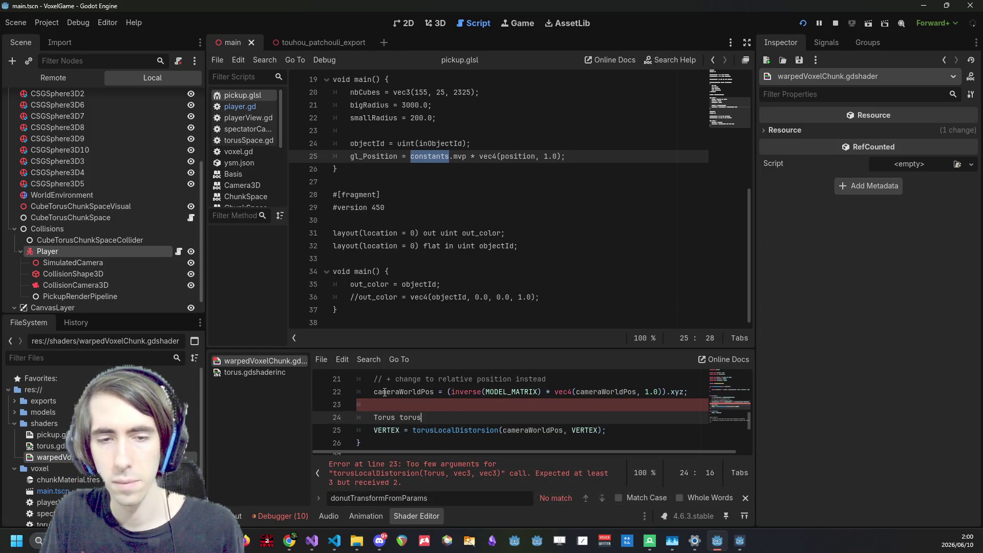
key(Return)
Set torus.nbCubes, torus.bigRadius and torus.smallRadius from the matching uniforms, then save
text(torus.)
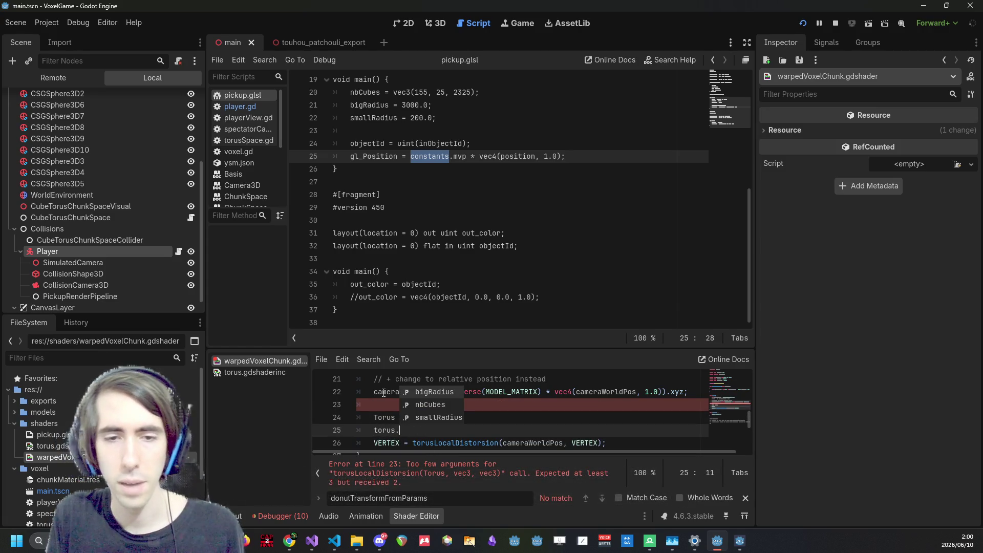
text(nbCubes = nbCubes;)
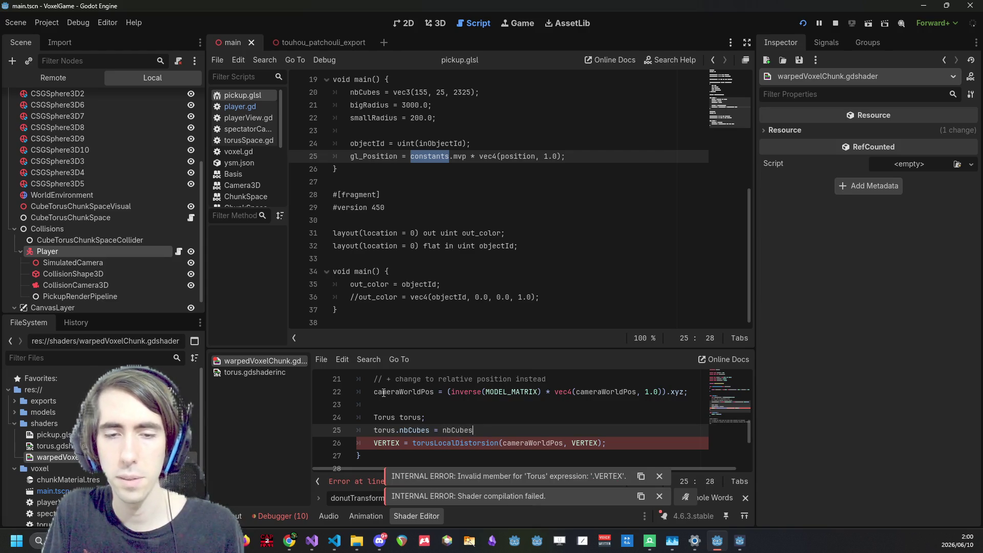
key(Return)
text(torus.)
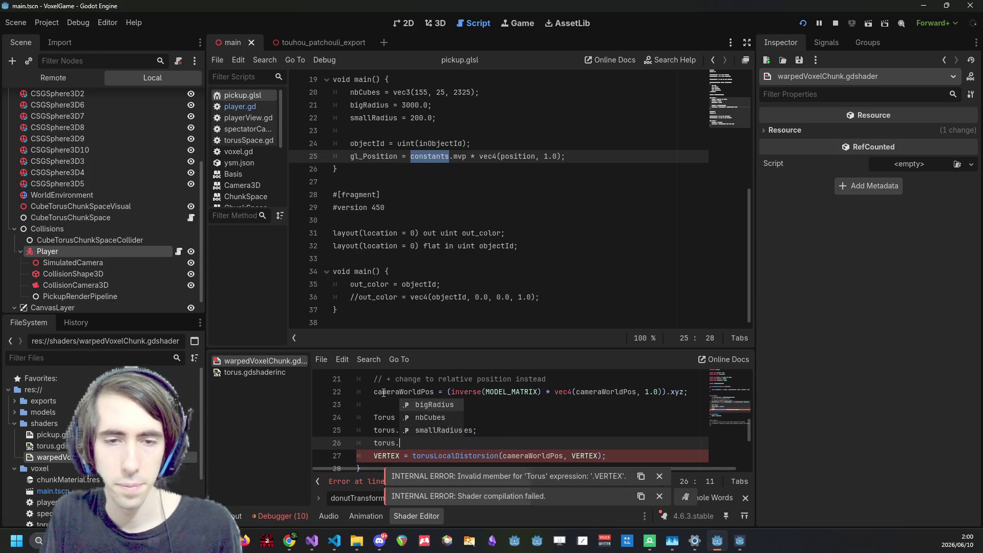
text(bigRadius = bigR)
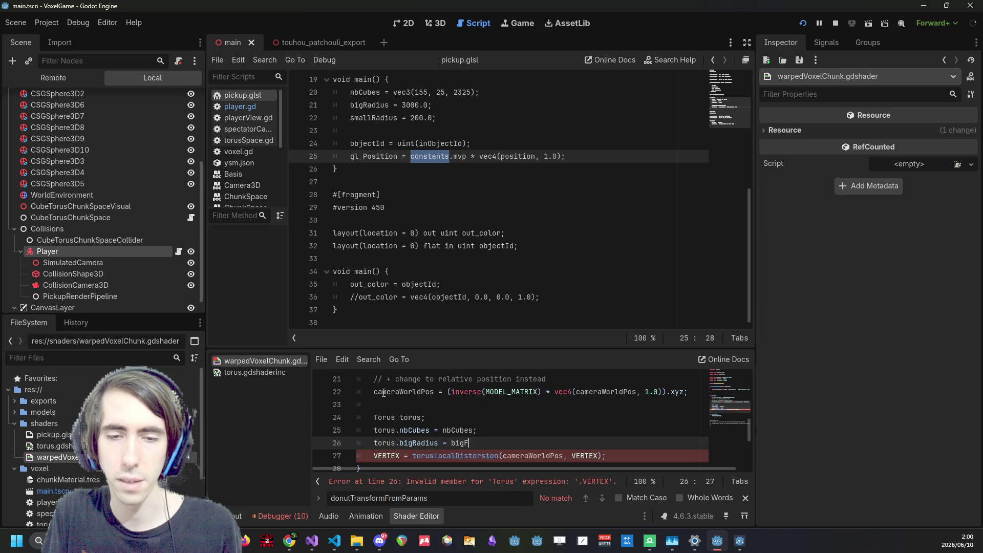
text(adius;)
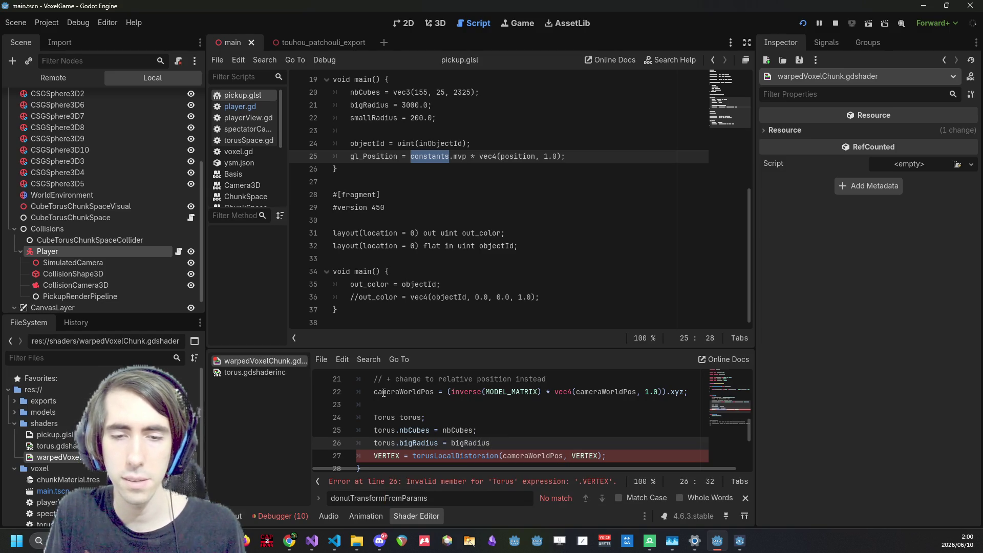
key(Return)
text(ro)
key(BackSpace)
key(BackSpace)
text(torus.)
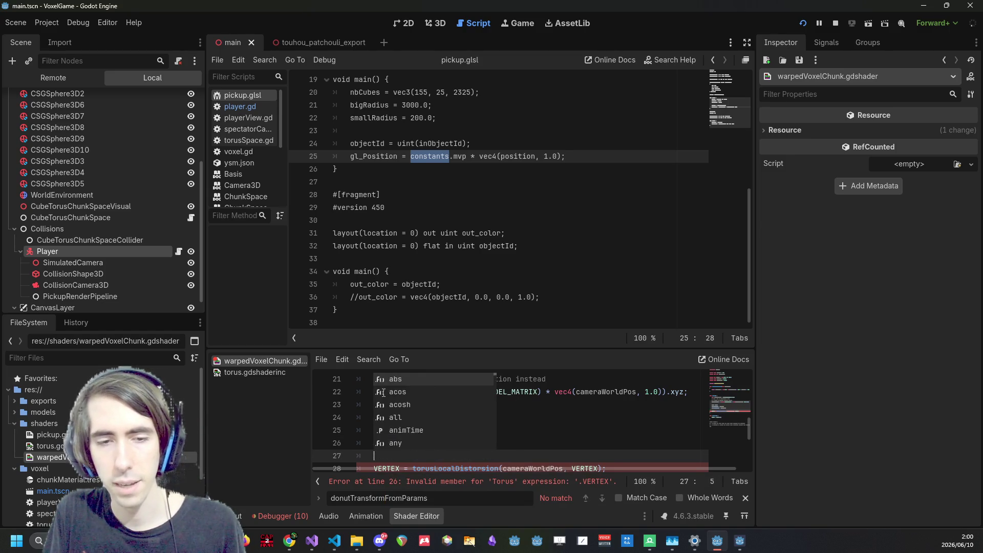
text(smallRadius )
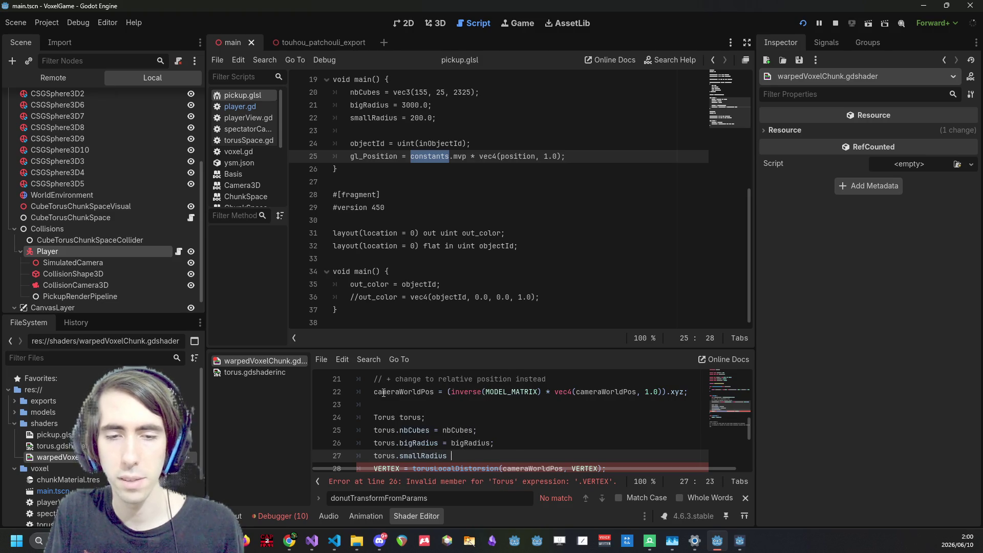
text(= smallRadius;)
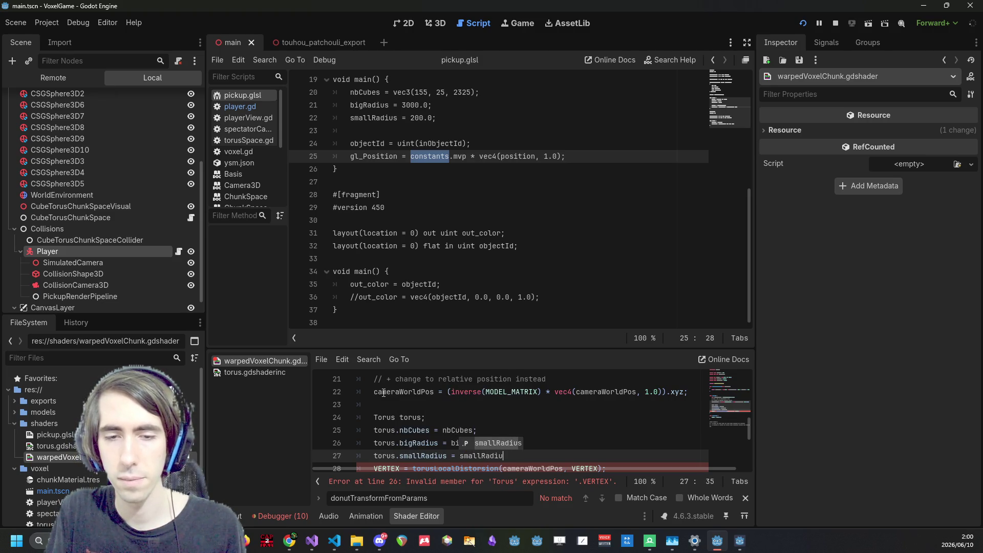
key(ctrl+s)
Pass torus as the first argument of the torusLocalDistorsion call
double_click(409, 418)
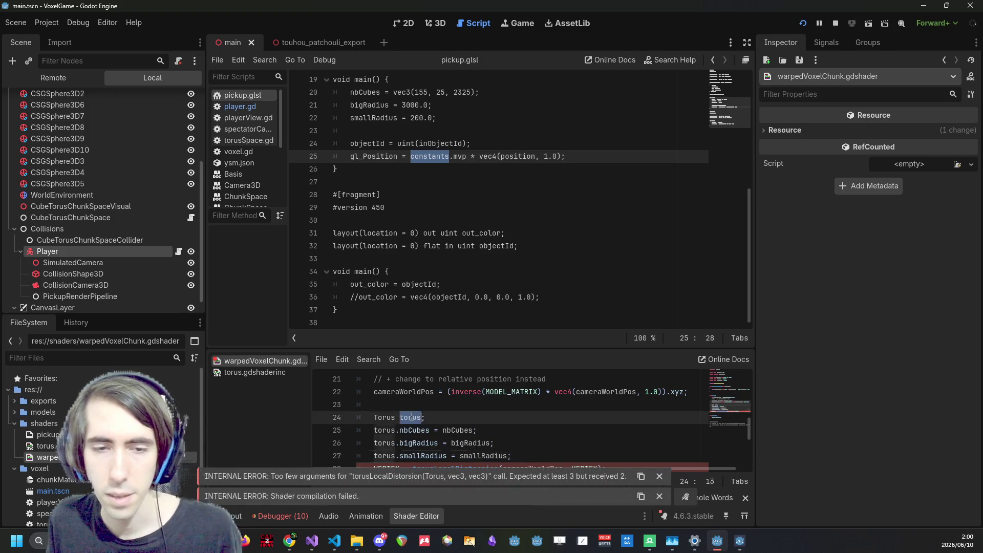
scroll(487, 437, down, 2)
click(505, 391)
text(torus,)
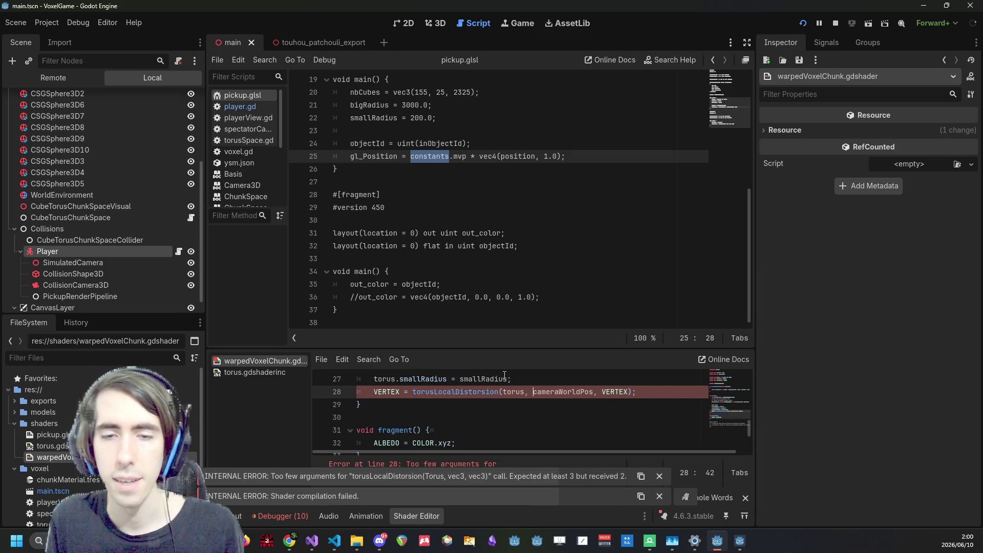
Enlarge the warpedVoxelChunk code area and select the Torus setup block on lines 24–28
drag(476, 349, 476, 258)
click(453, 379)
scroll(453, 368, up, 8)
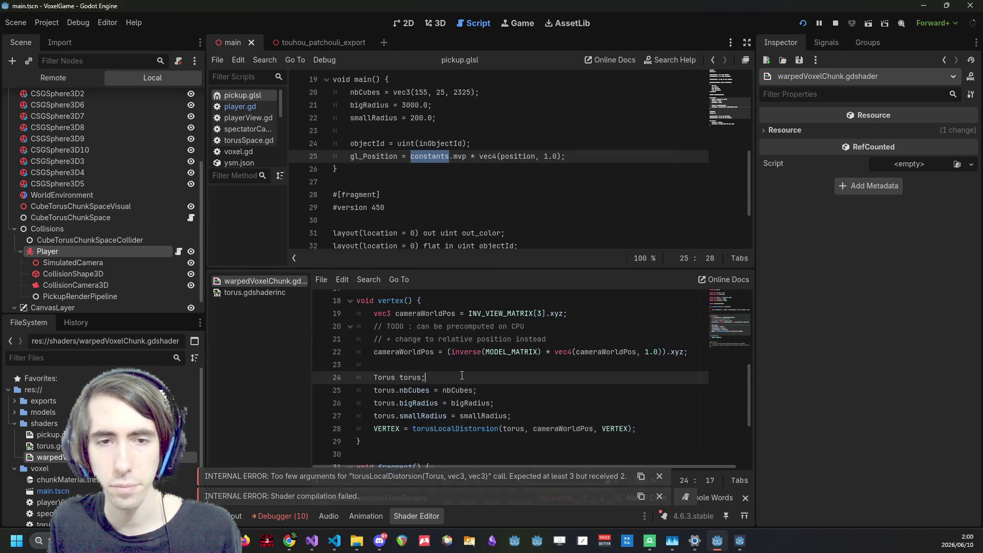
scroll(435, 362, down, 5)
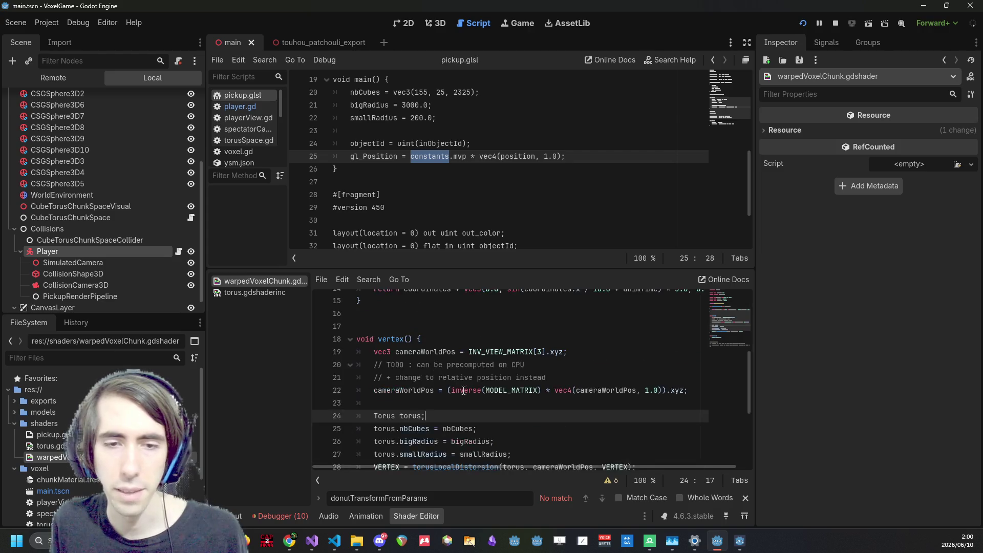
drag(636, 428, 315, 383)
key(ctrl+c)
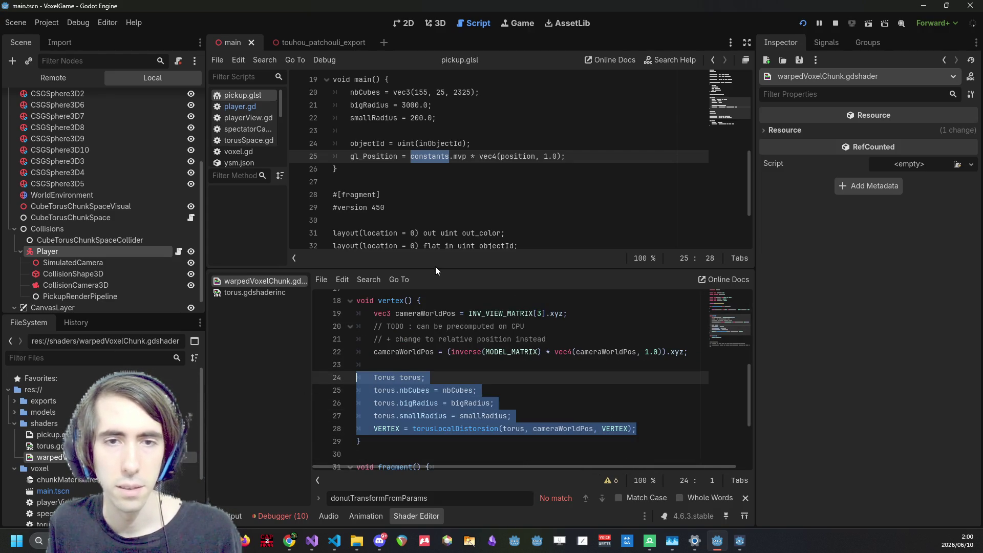
Paste the Torus setup block into pickup.glsl's main after the smallRadius assignment
drag(438, 267, 438, 348)
scroll(494, 159, up, 3)
click(497, 259)
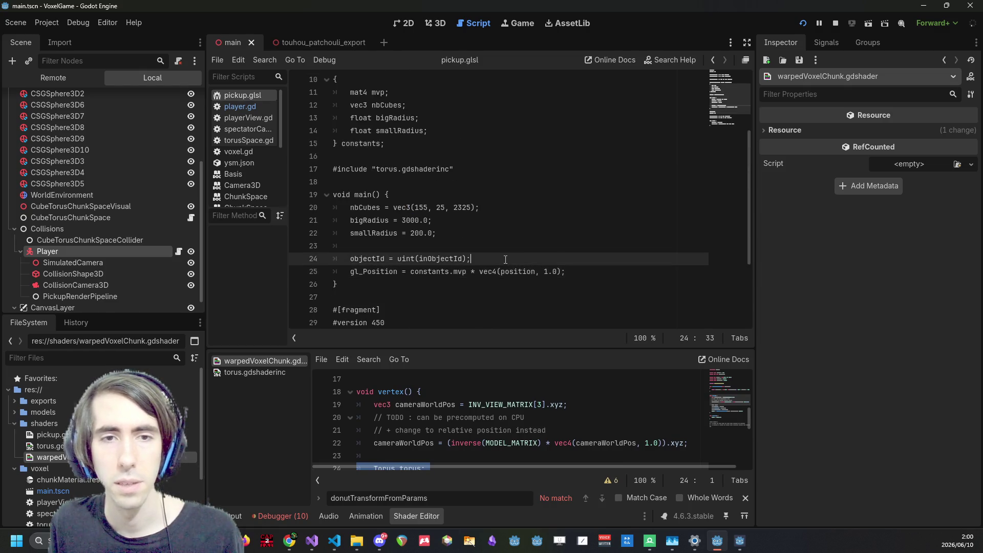
scroll(496, 259, up, 1)
click(504, 274)
key(Return)
key(Return)
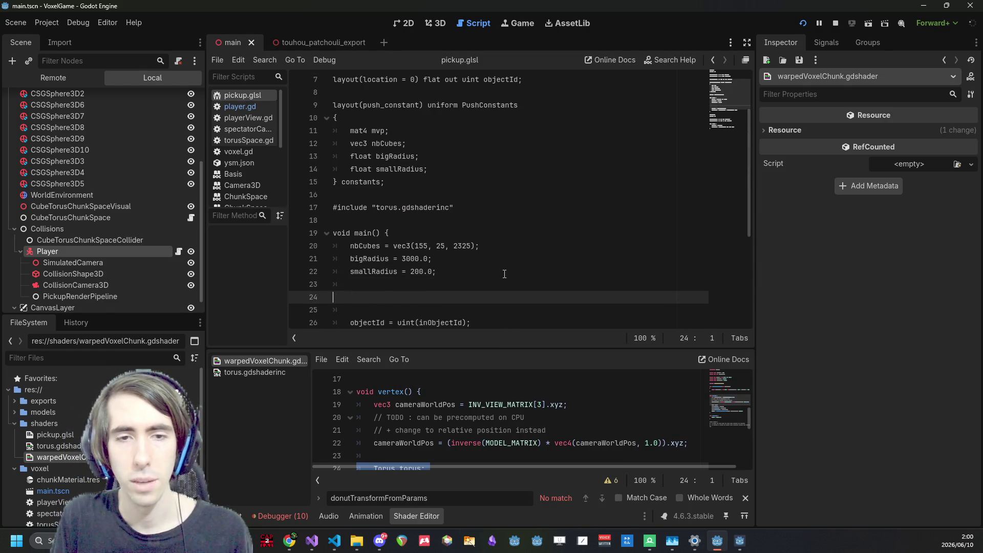
key(ctrl+v)
Review the pasted code, checking cameraWorldPos uses and the VERTEX argument of the distortion call
scroll(499, 270, down, 2)
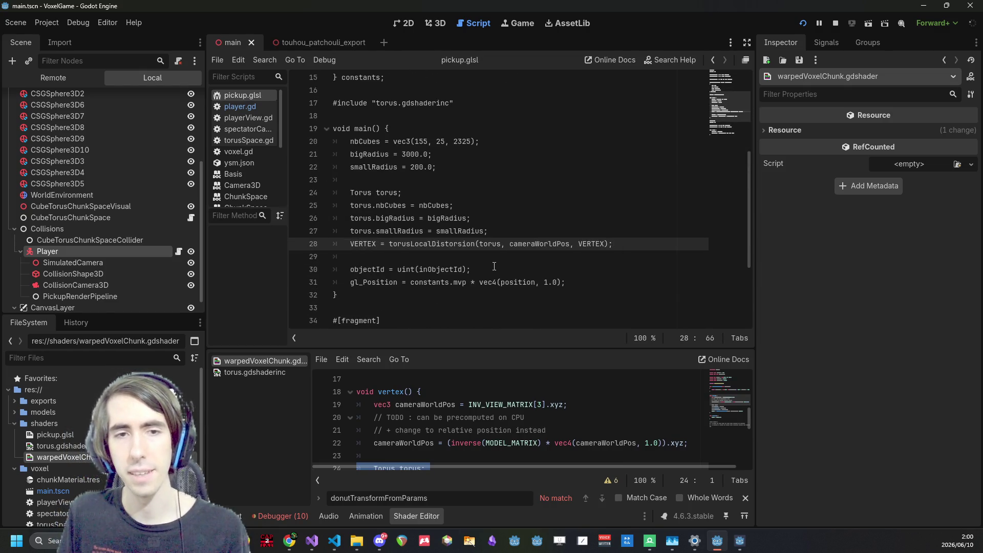
scroll(494, 266, down, 2)
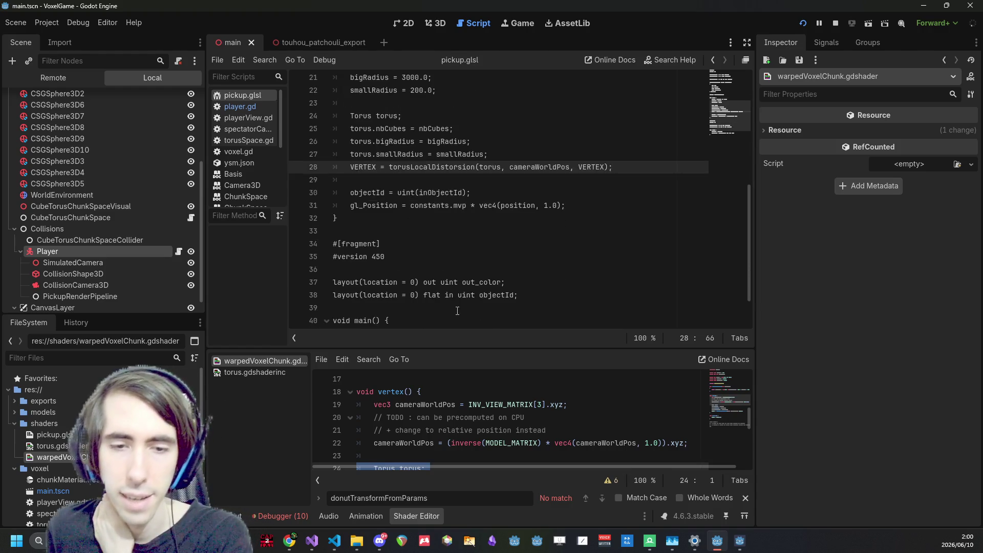
scroll(495, 270, up, 1)
scroll(403, 409, down, 1)
double_click(403, 405)
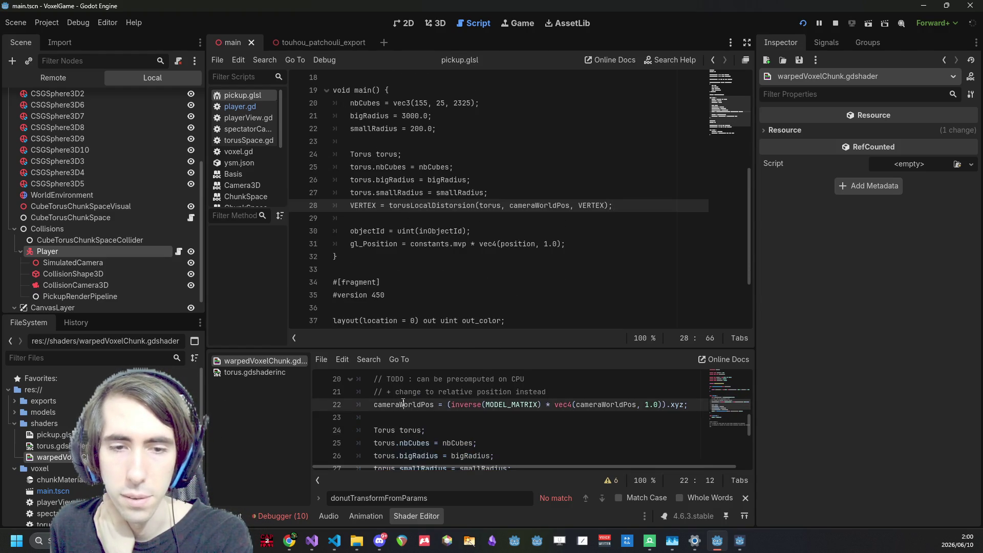
scroll(409, 405, up, 2)
scroll(425, 404, down, 1)
double_click(433, 405)
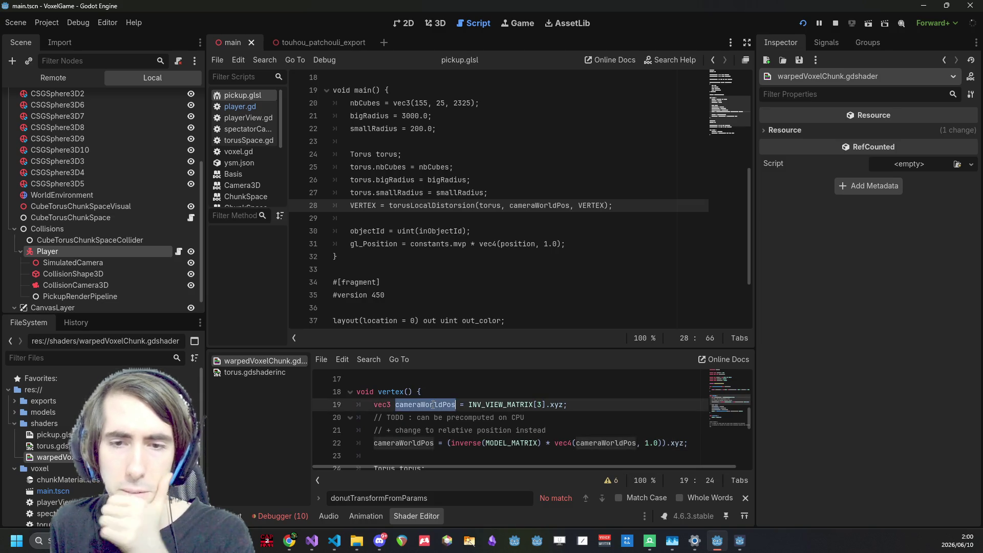
scroll(434, 404, down, 4)
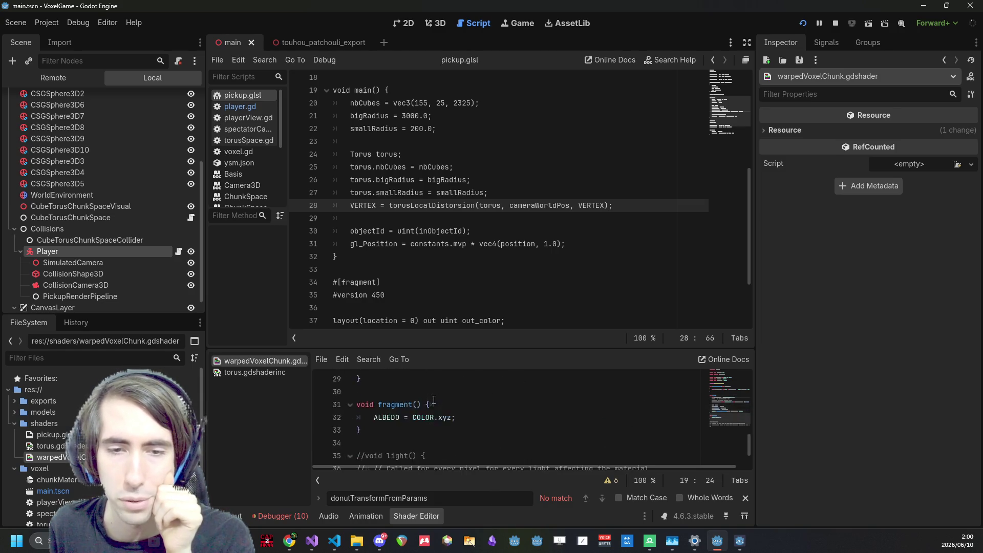
scroll(434, 402, up, 3)
scroll(434, 399, down, 2)
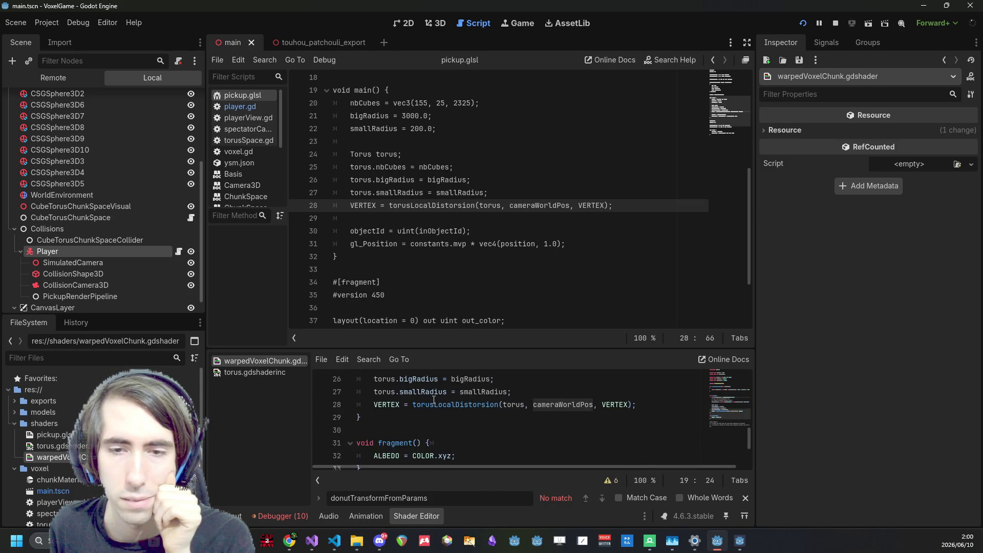
scroll(434, 400, down, 1)
scroll(436, 402, up, 2)
double_click(619, 442)
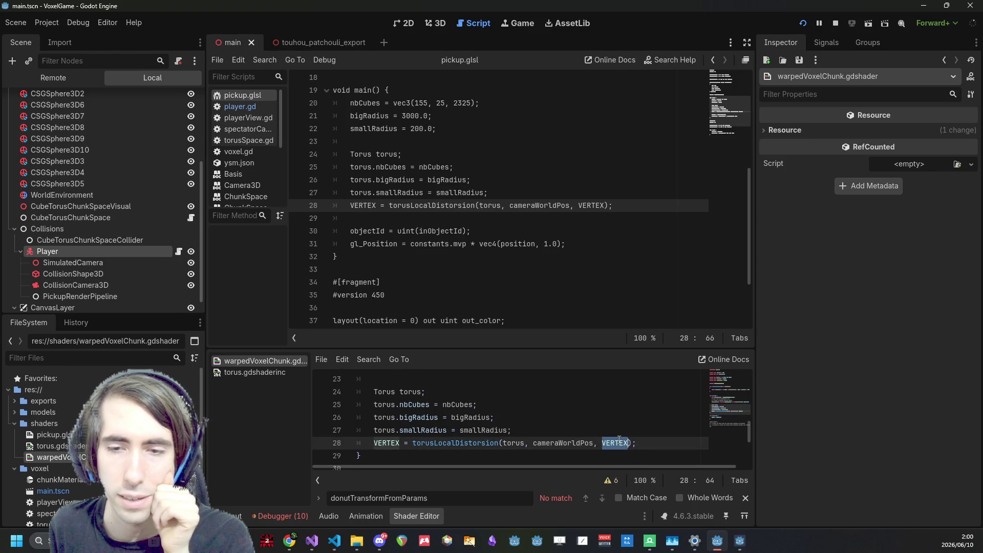
Declare a vec4 vertexWorldPos on a new line below the objectId line
click(471, 232)
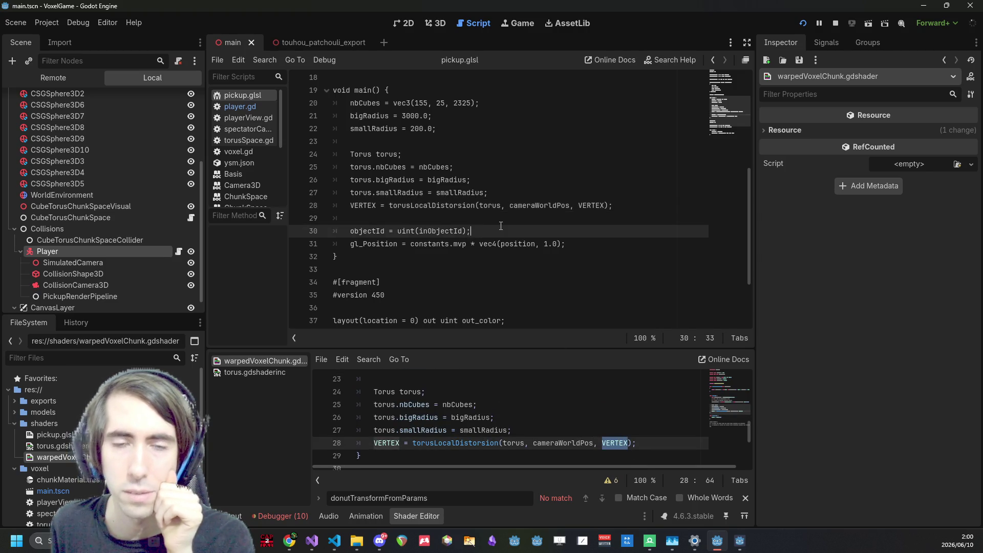
key(Return)
text(vec3)
key(BackSpace)
text(4 worldPos)
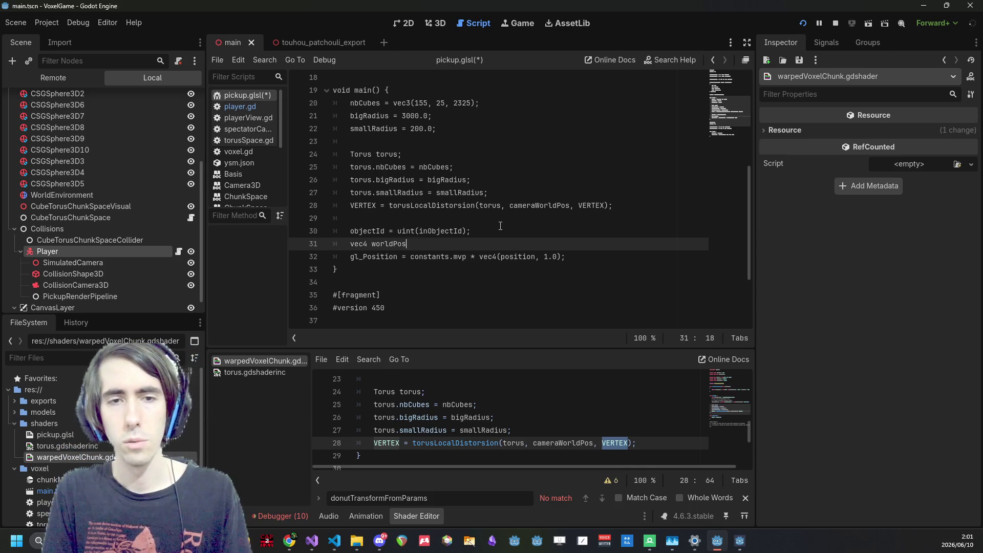
key(ctrl+BackSpace)
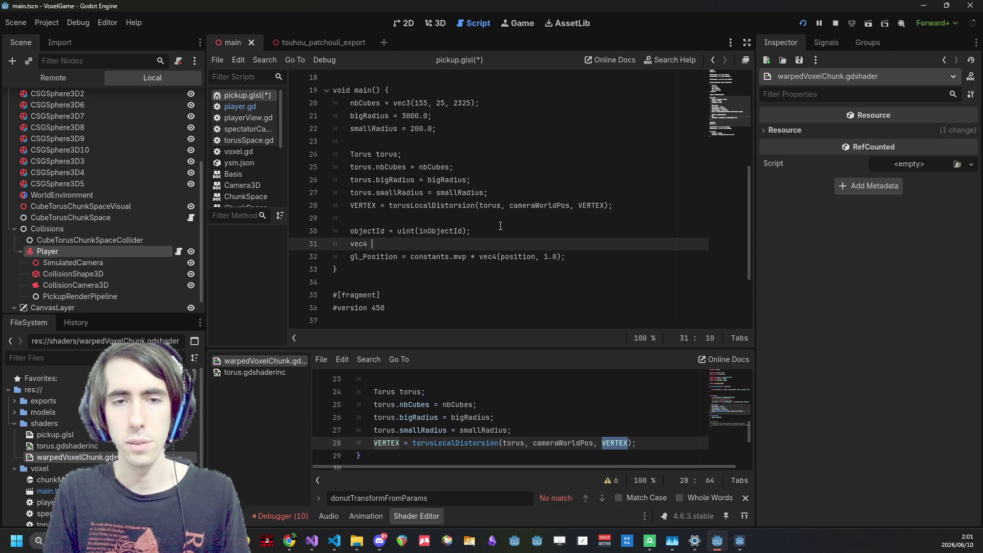
text(vertexWorldPos =)
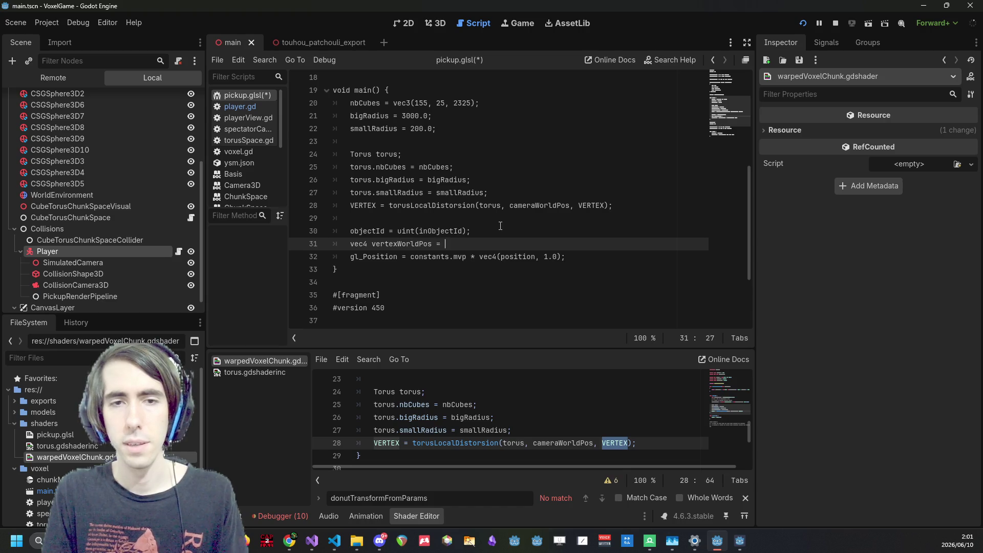
Initialize vertexWorldPos with the constants.mvp transform from gl_Position and save pickup.glsl
key(Down)
key(Home)
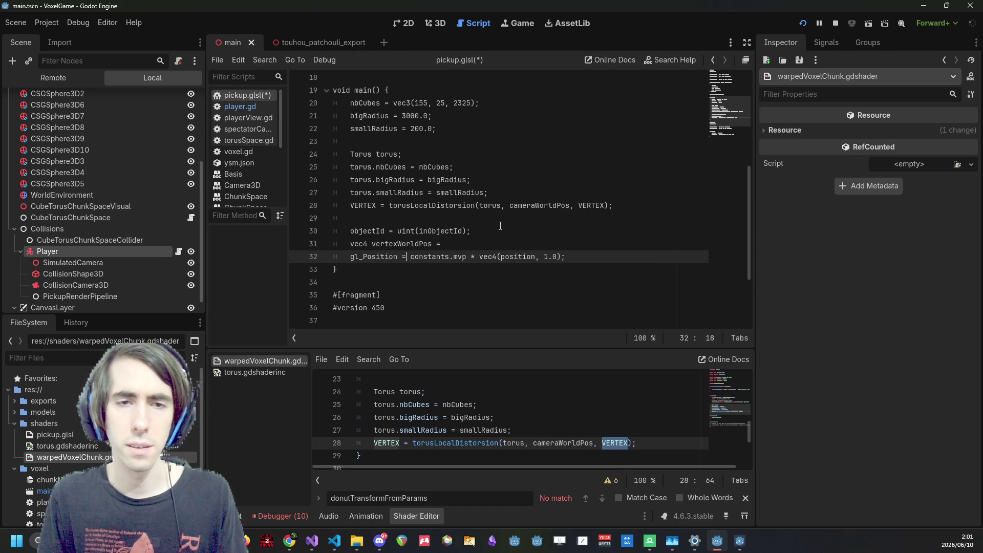
key(shift+Right)
key(shift+Right)
key(shift+Right)
key(Up)
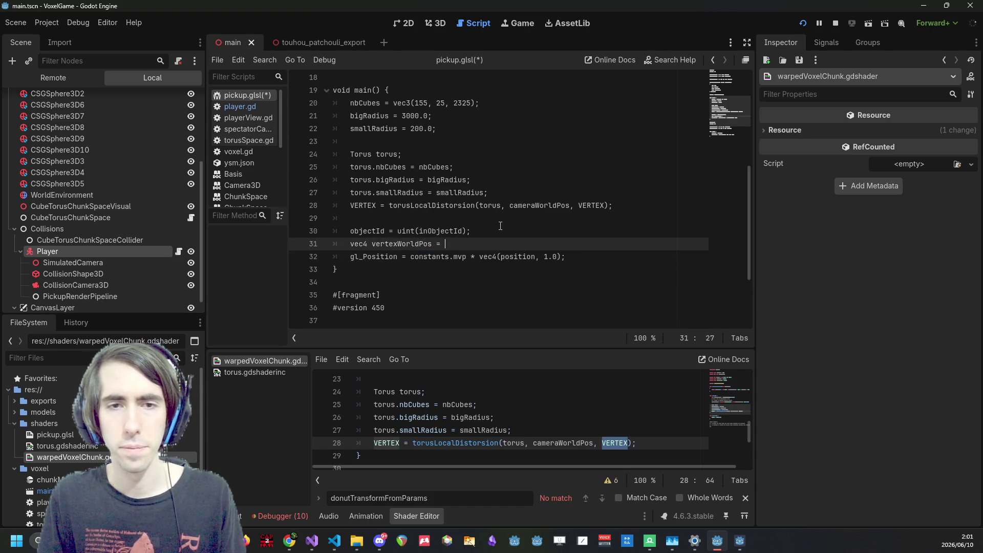
text(constants.mvp * vec4(position, 1.0);)
key(ctrl+s)
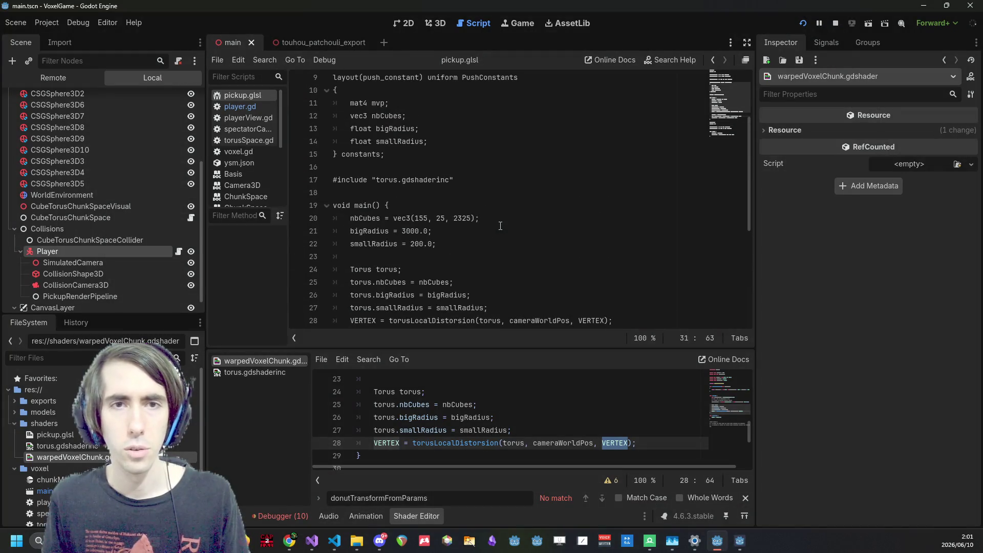
Replace the gl_Position expression with vertexWorldPos
scroll(500, 226, up, 3)
scroll(418, 166, down, 5)
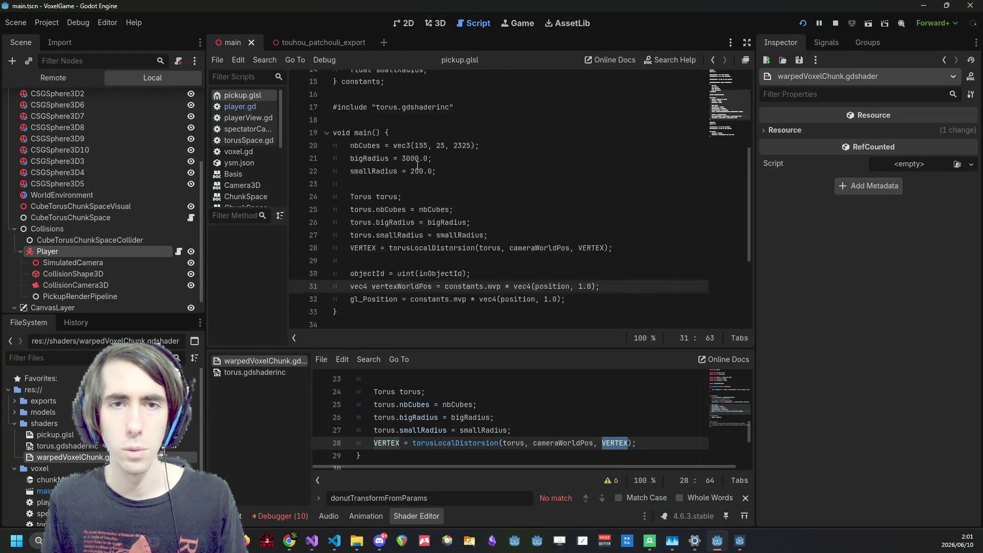
scroll(418, 167, down, 1)
scroll(601, 242, up, 5)
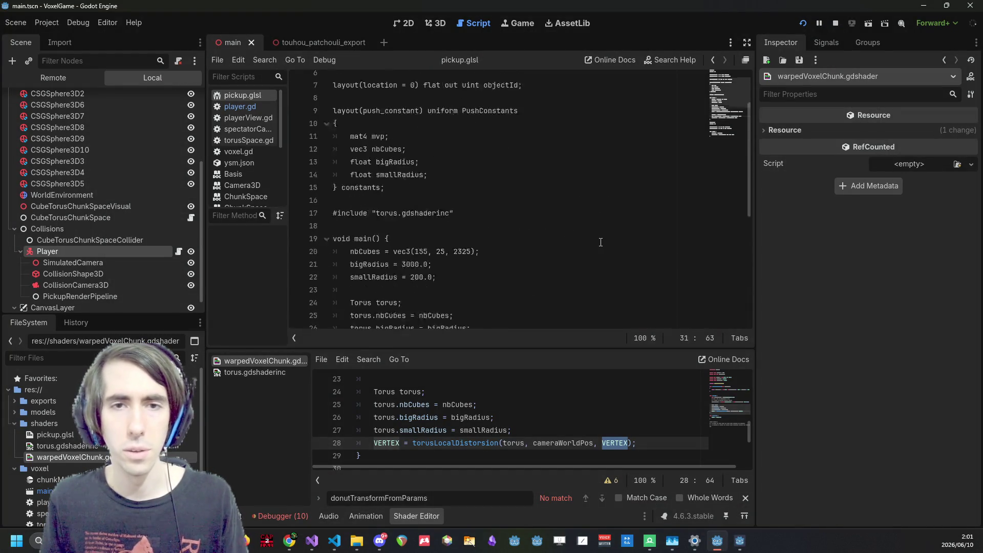
scroll(460, 179, down, 1)
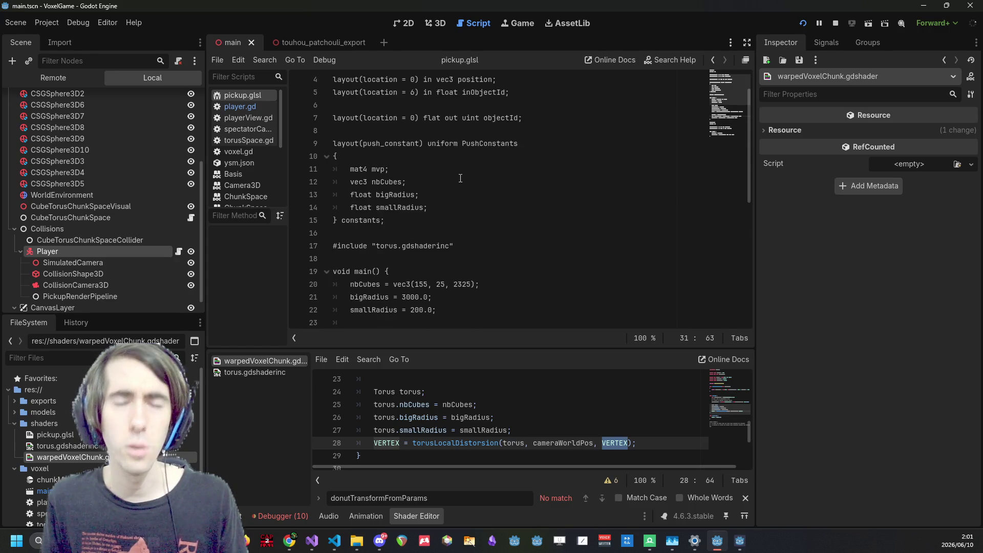
scroll(460, 181, down, 3)
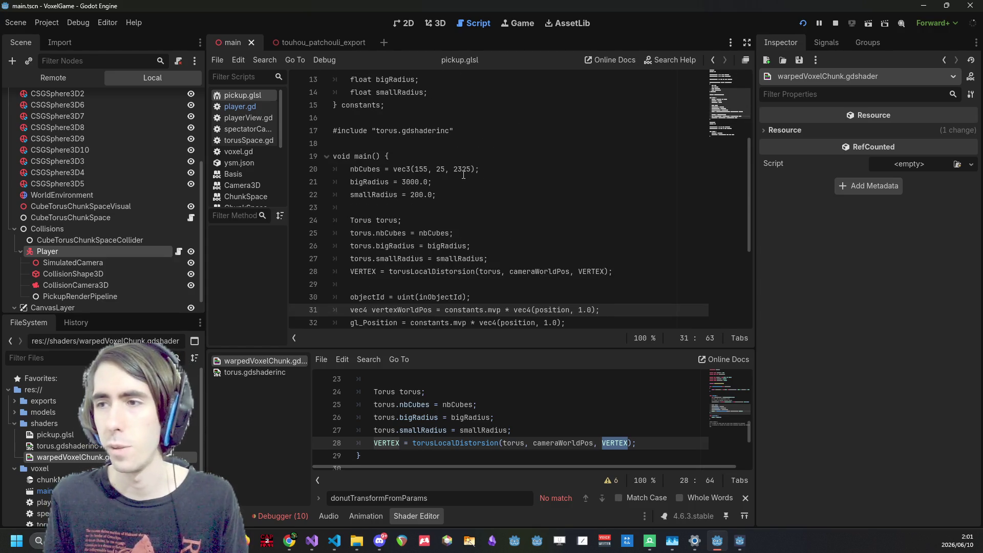
scroll(464, 174, down, 1)
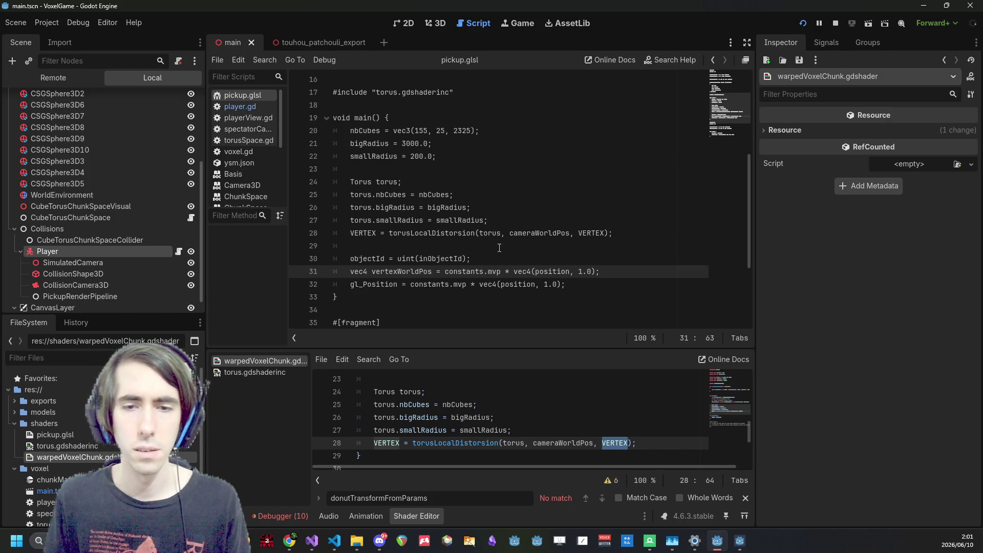
drag(410, 284, 565, 284)
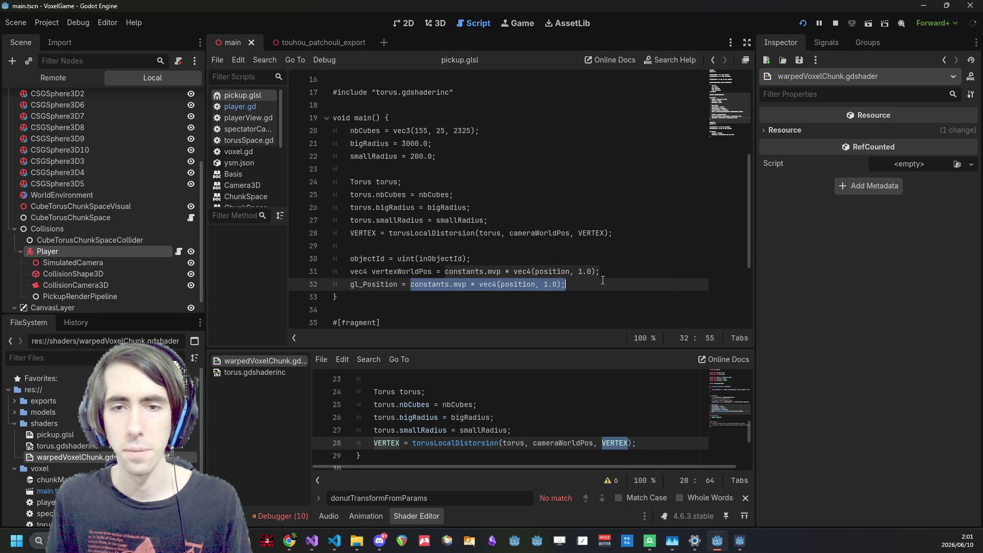
click(407, 263)
double_click(407, 270)
key(ctrl+c)
drag(410, 284, 561, 290)
key(ctrl+v)
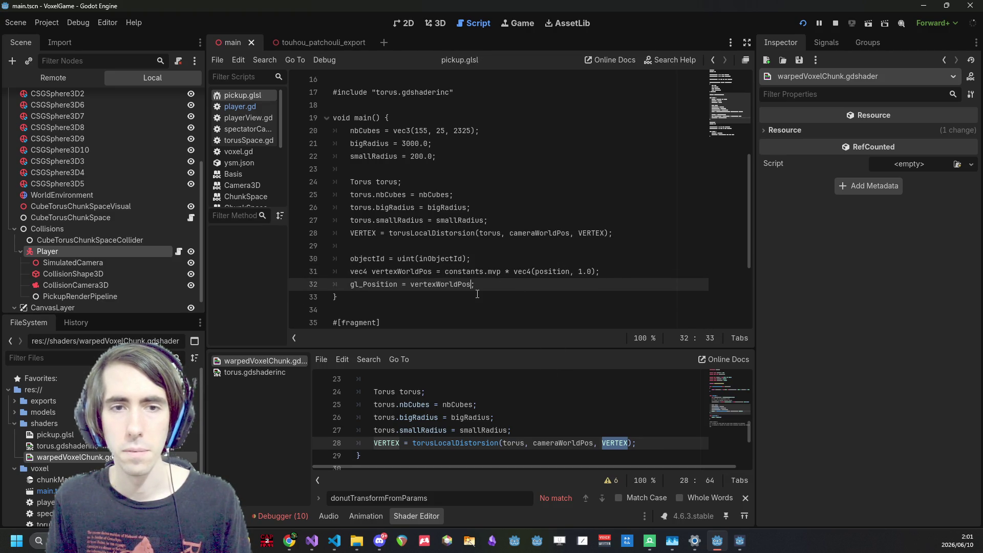
scroll(569, 432, down, 1)
scroll(563, 431, up, 1)
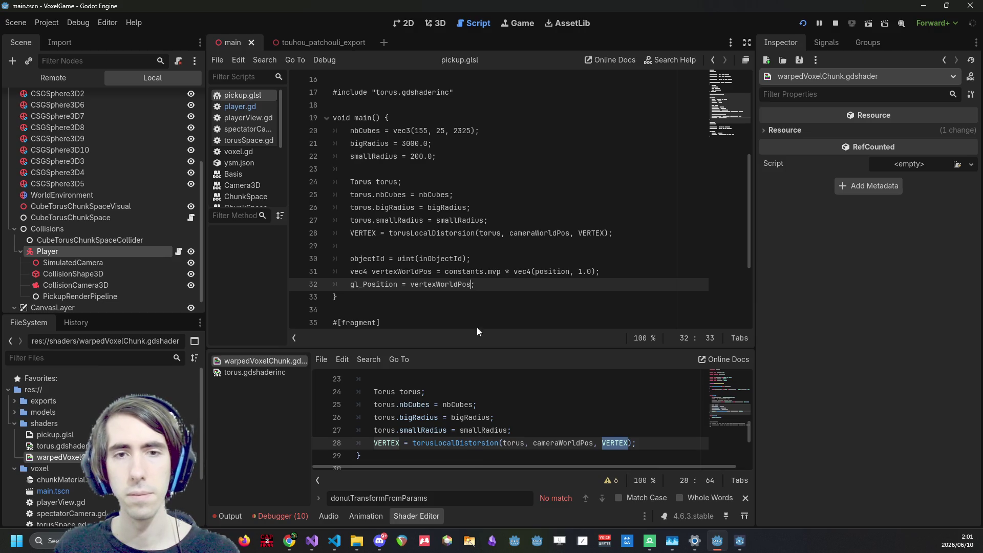
scroll(489, 291, down, 1)
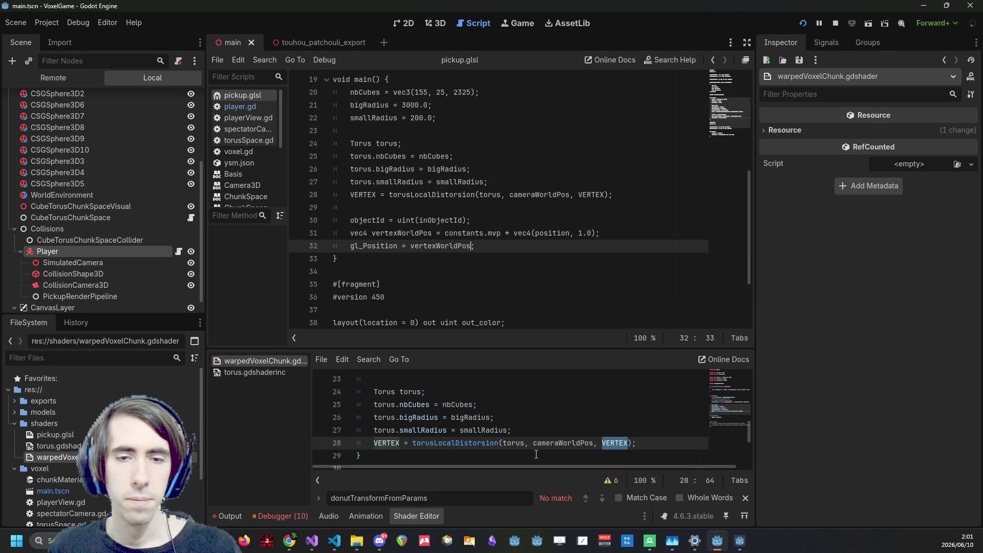
Paste the Torus setup block from warpedVoxelChunk after pickup.glsl's vertexWorldPos line
drag(651, 448, 332, 391)
key(ctrl+c)
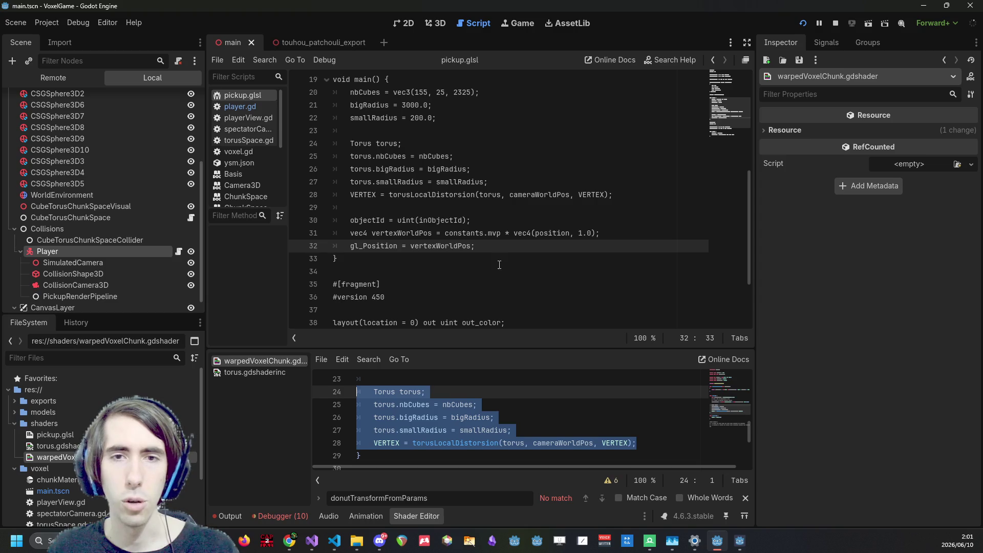
click(625, 237)
key(Return)
key(Return)
key(Return)
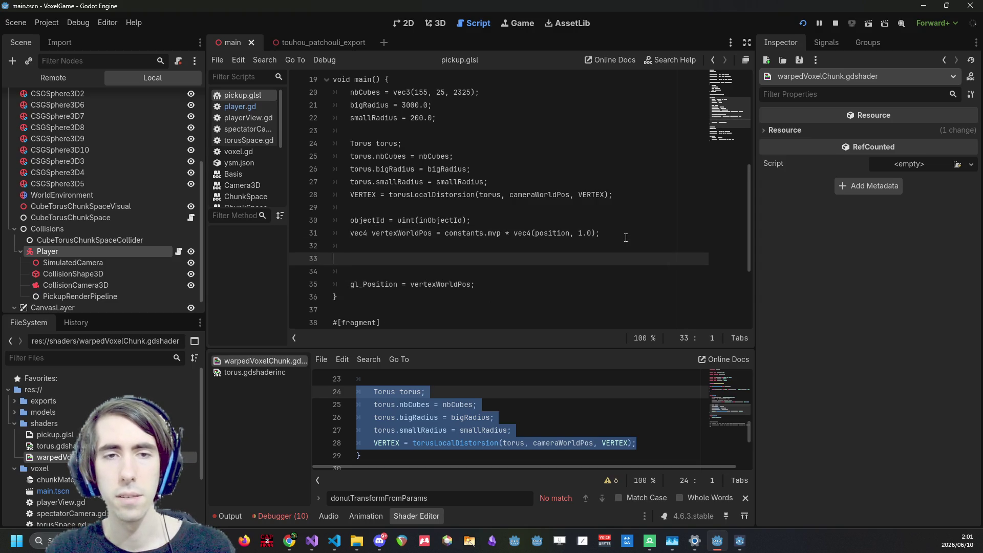
key(Up)
key(ctrl+v)
Replace the VERTEX argument of torusLocalDistorsion with vertexWorldPos
double_click(398, 234)
key(ctrl+c)
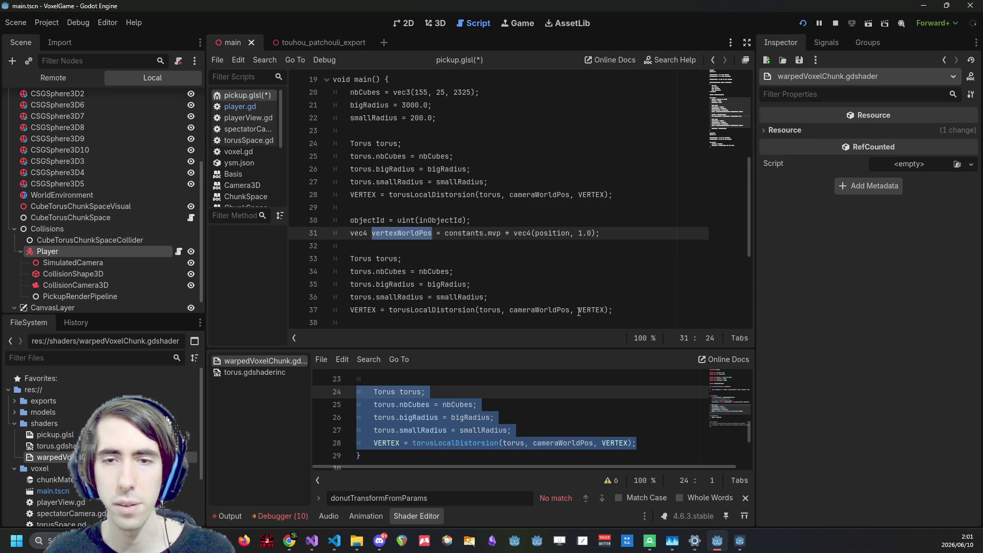
double_click(594, 309)
key(ctrl+v)
double_click(550, 310)
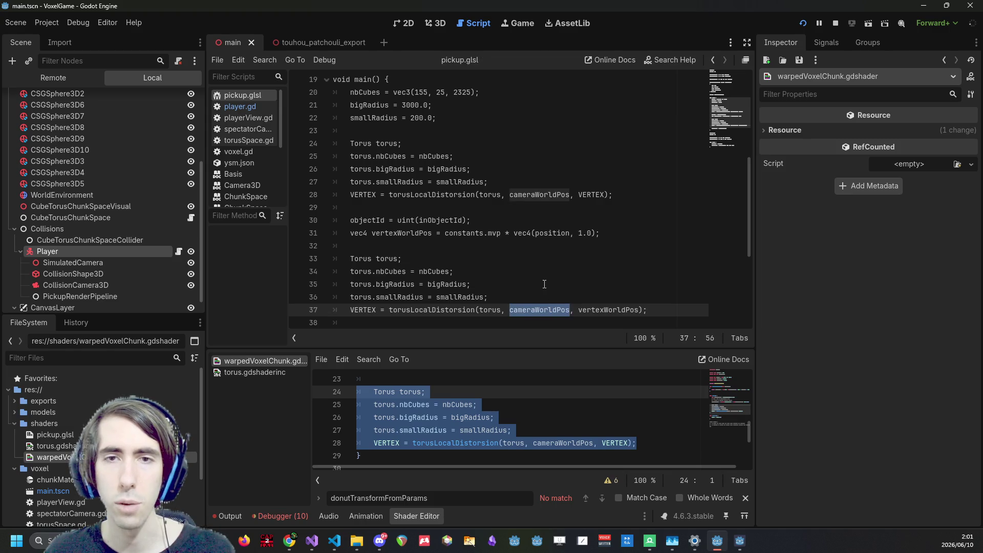
Delete the old duplicate Torus block above objectId and its leftover empty line
scroll(544, 284, up, 1)
mouse_move(706, 252)
mouse_down()
mouse_move(512, 233)
mouse_move(335, 182)
mouse_up()
scroll(497, 253, down, 2)
scroll(497, 253, up, 1)
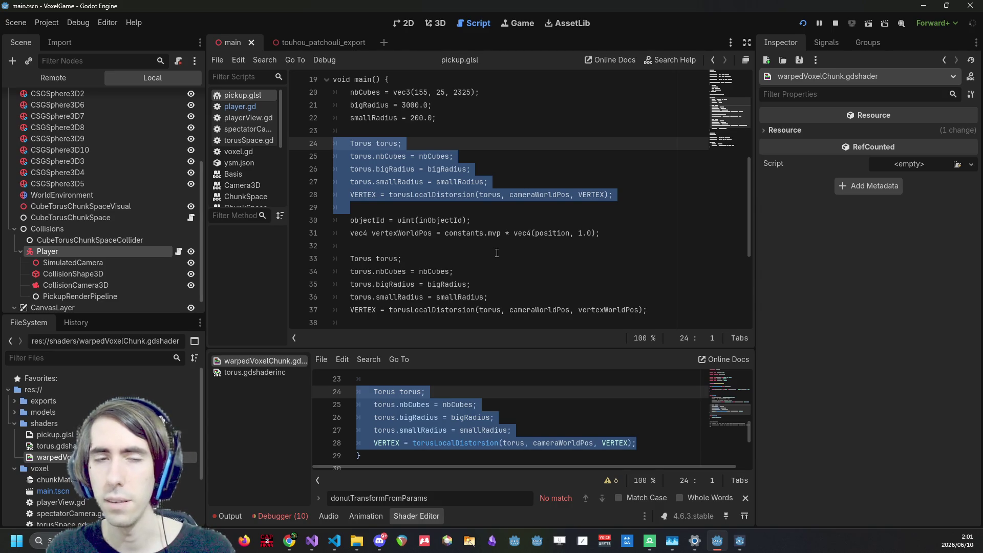
key(Delete)
key(BackSpace)
Try adding vec3 before nbCubes and cutting the torus parameter assignments, undoing both
scroll(497, 253, up, 4)
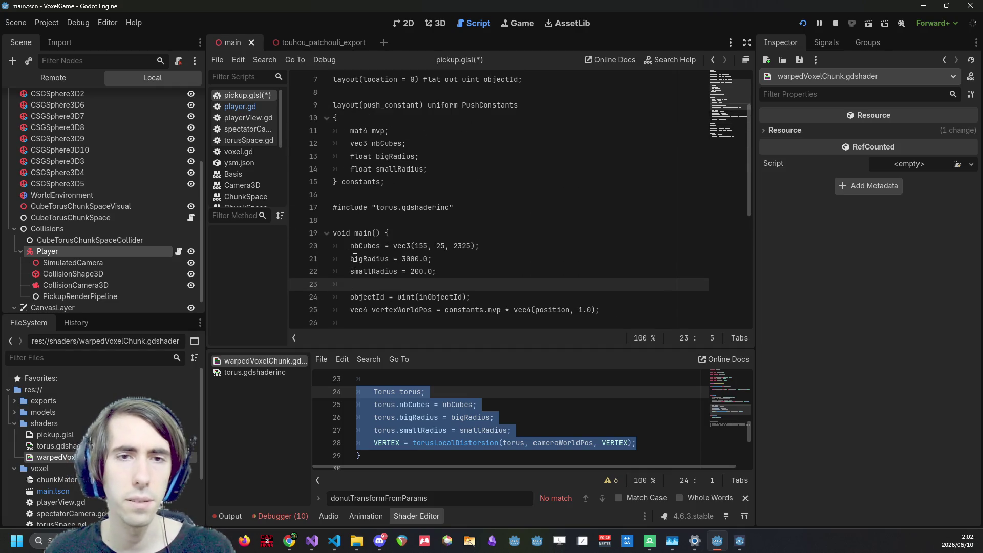
click(351, 246)
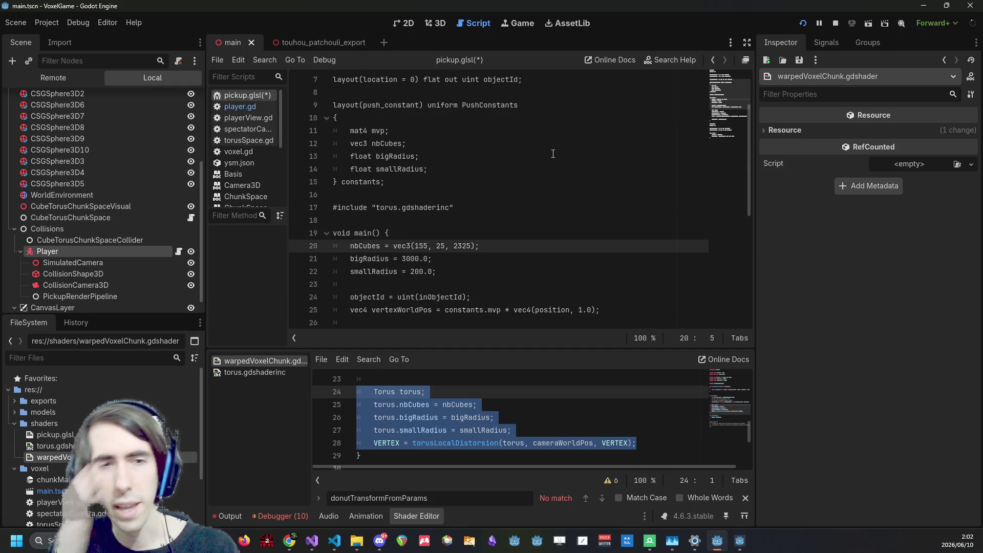
text(vec3)
key(Down)
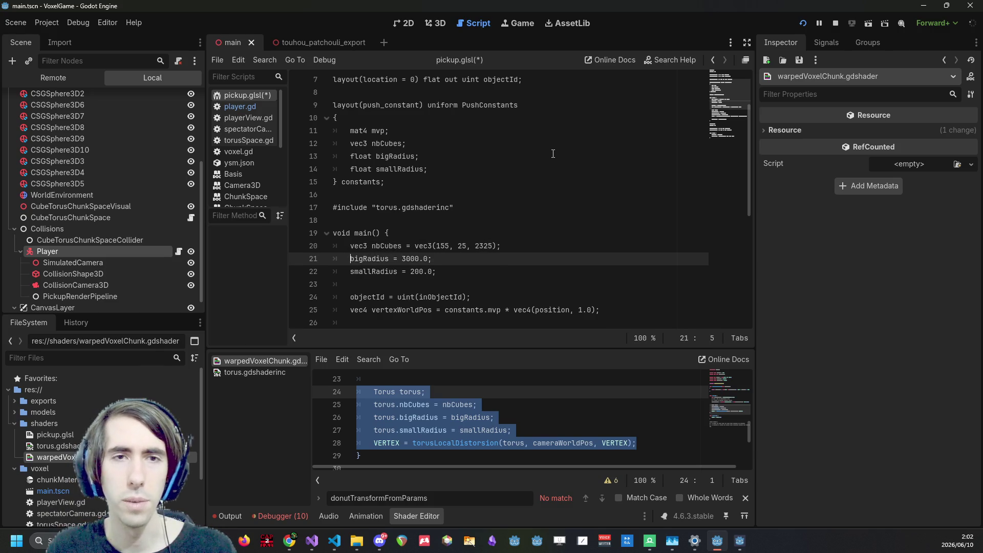
key(ctrl+z)
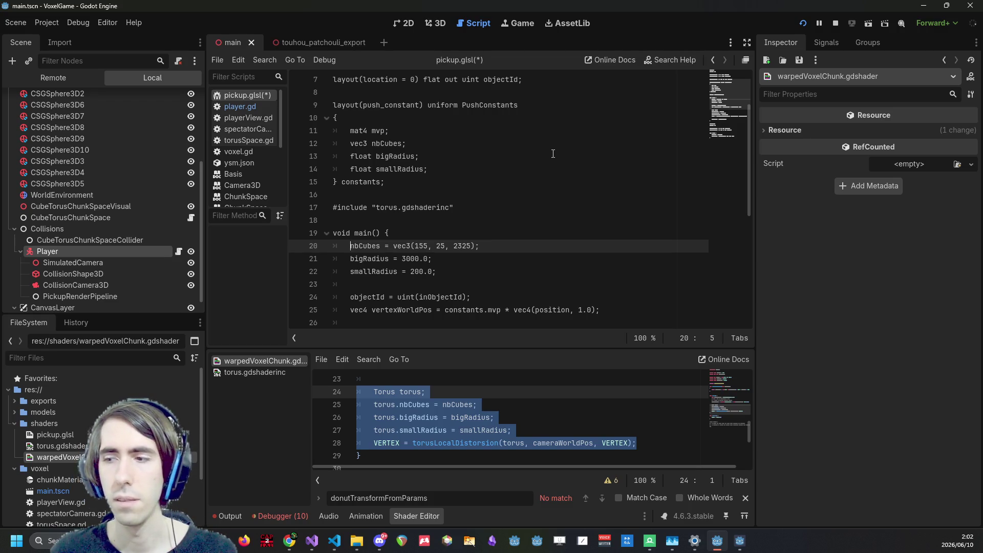
key(ctrl+z)
key(ctrl+z)
key(ctrl+z)
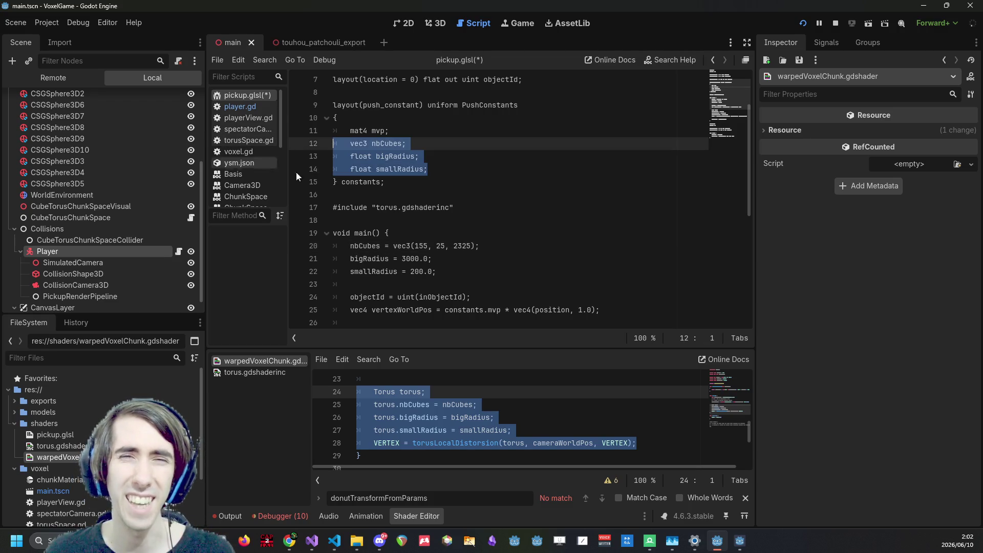
click(461, 198)
scroll(468, 139, up, 2)
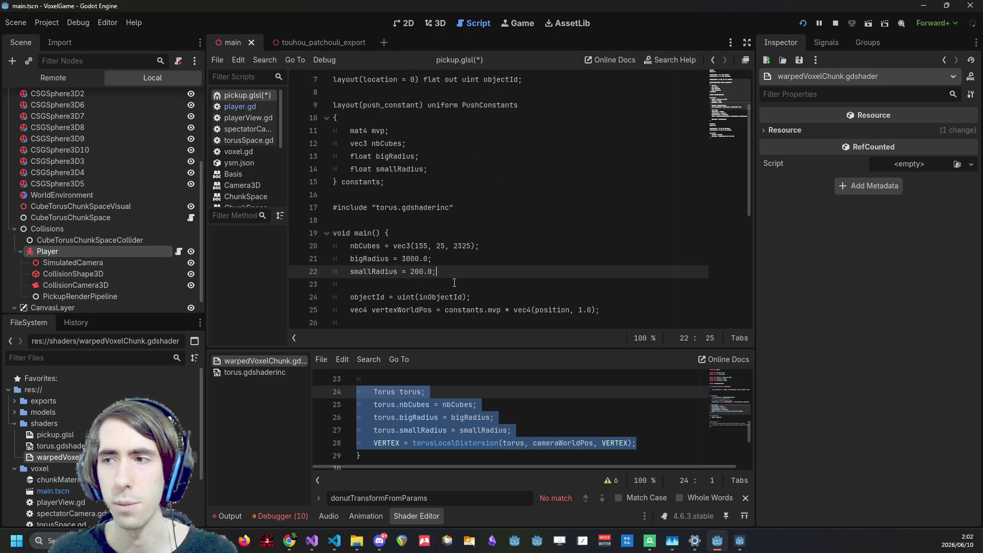
drag(454, 280, 295, 246)
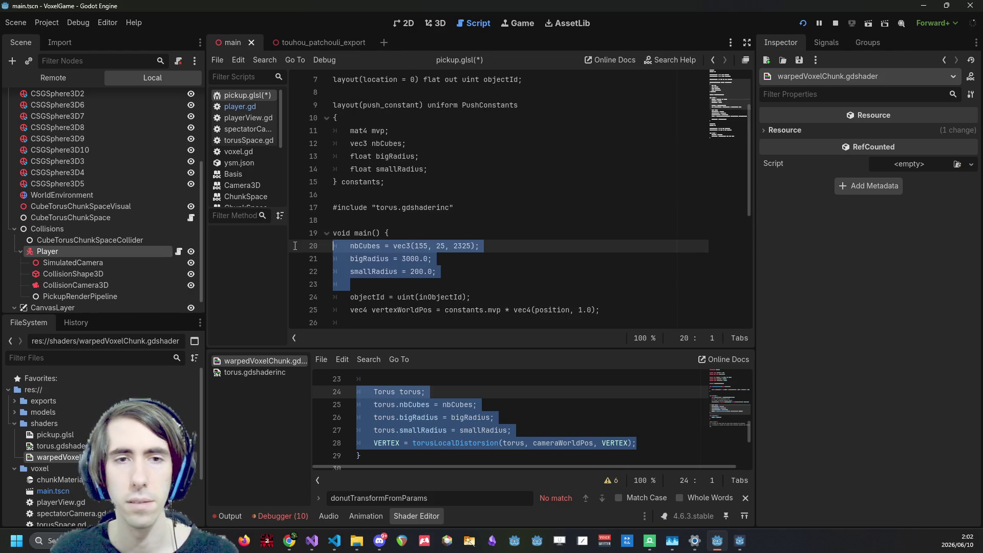
key(ctrl+x)
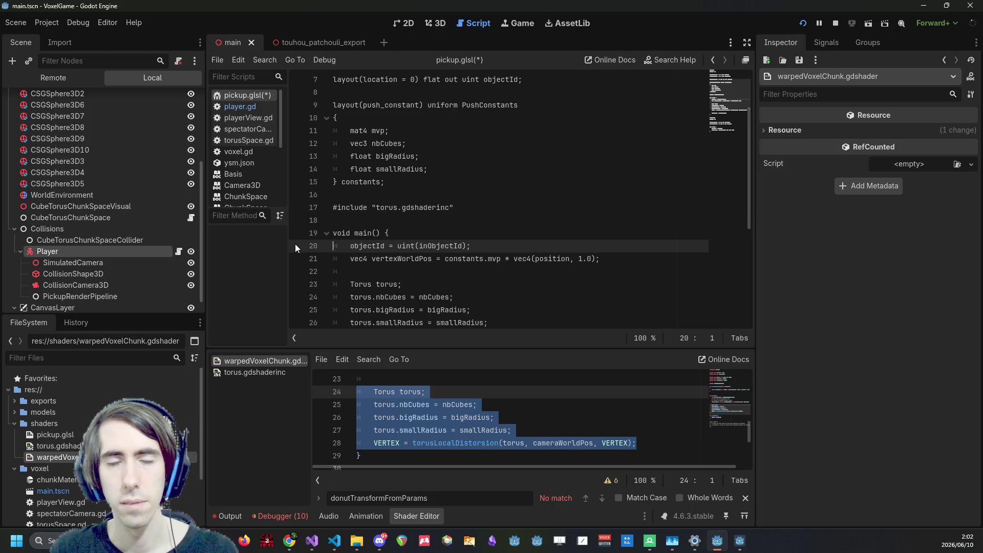
key(ctrl+z)
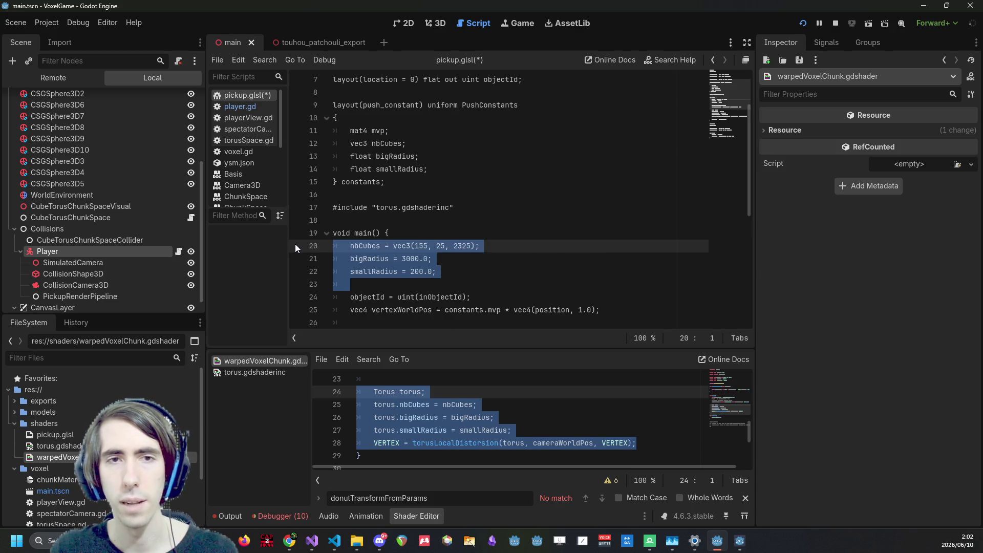
Insert a blank line above vertexWorldPos and save pickup.glsl
scroll(402, 260, down, 3)
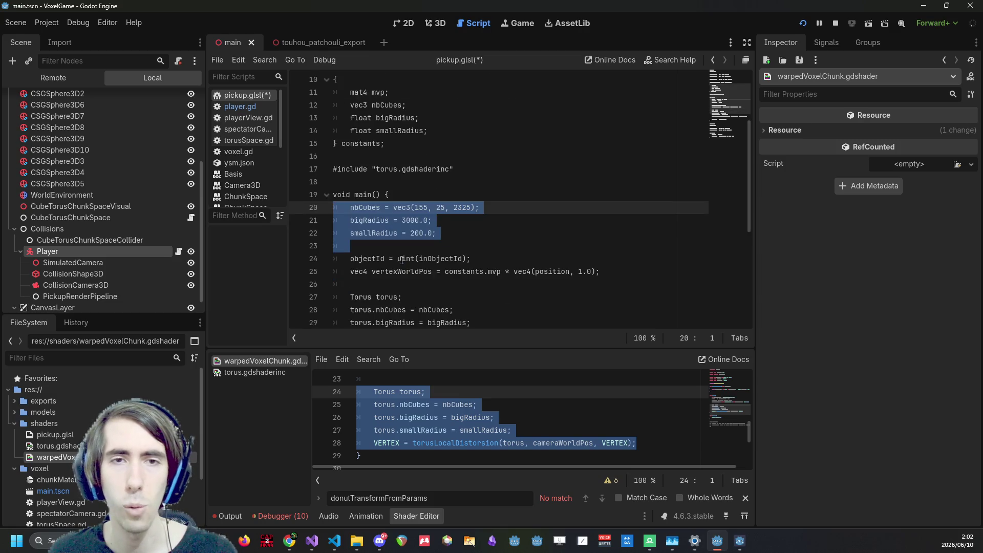
click(403, 234)
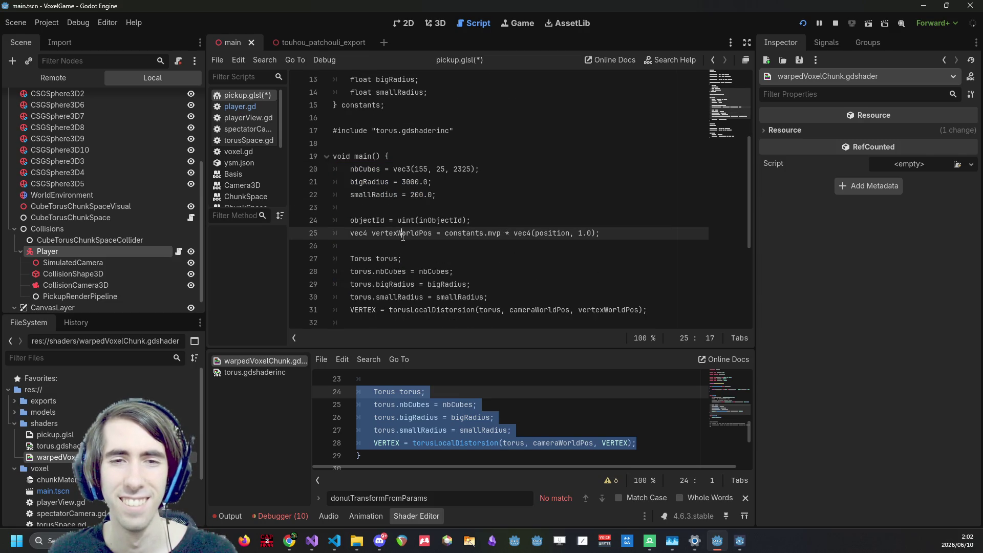
key(ctrl+shift+Return)
key(ctrl+s)
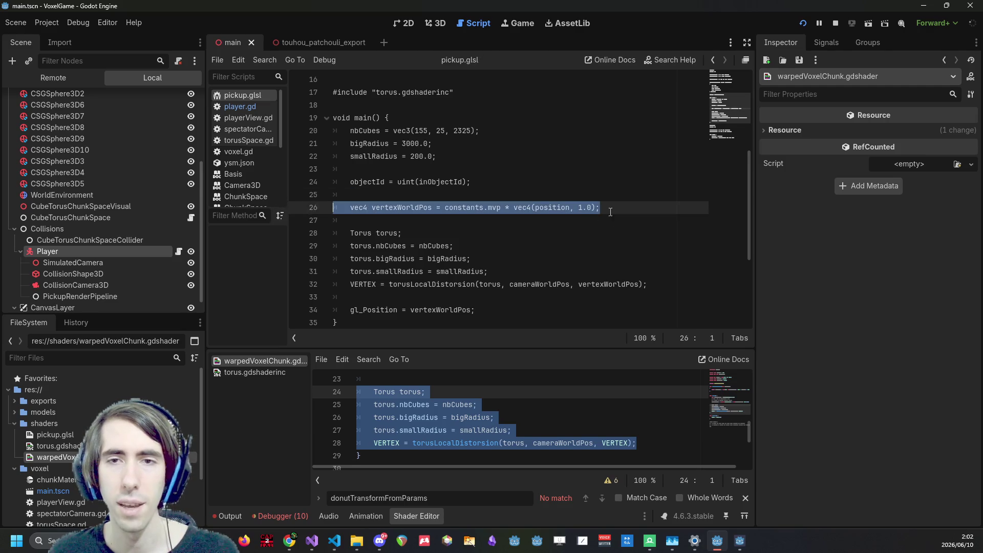
Duplicate the vertexWorldPos line, rename the copy to cameraWorldPos, and save
key(End)
key(ctrl+alt+Down)
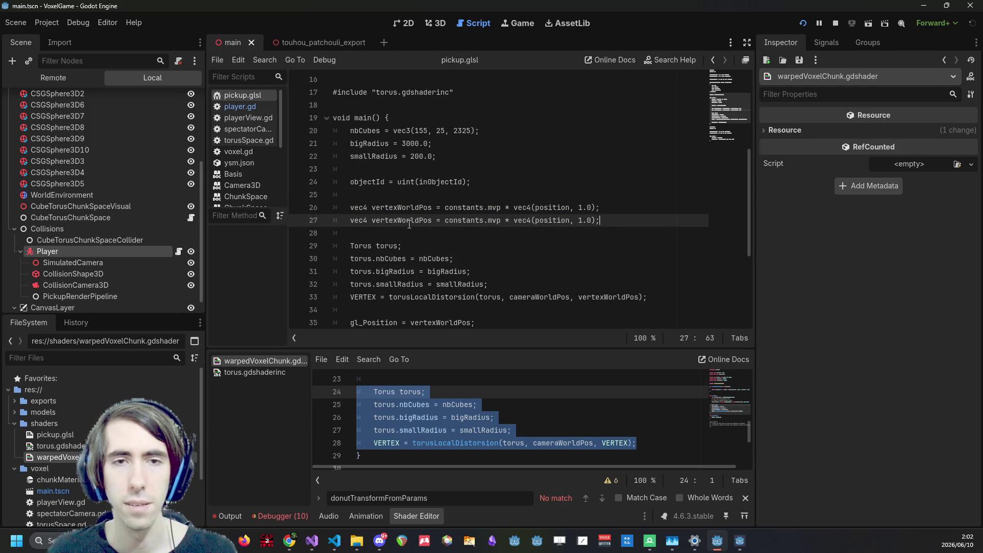
double_click(402, 220)
scroll(460, 235, down, 1)
double_click(539, 258)
key(ctrl+c)
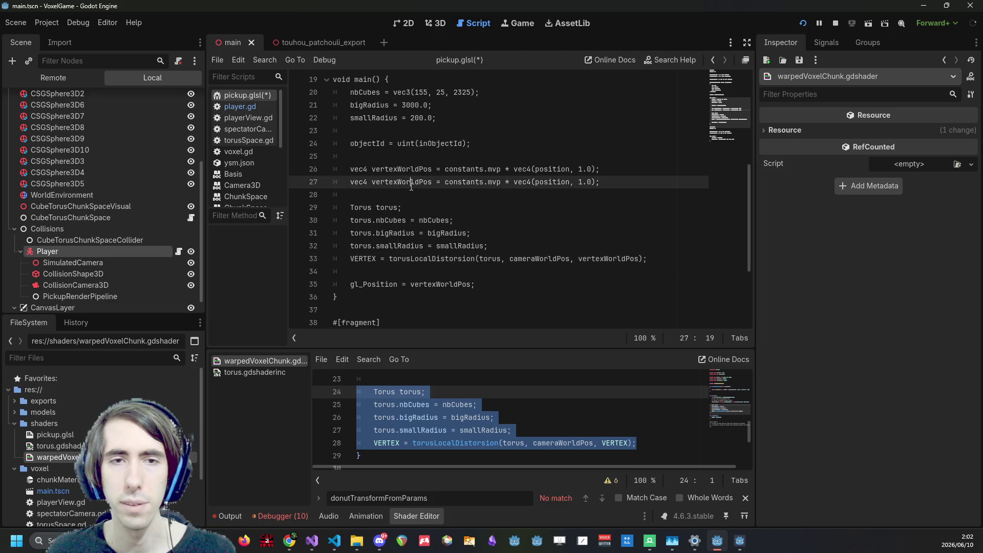
double_click(402, 182)
key(ctrl+v)
key(ctrl+s)
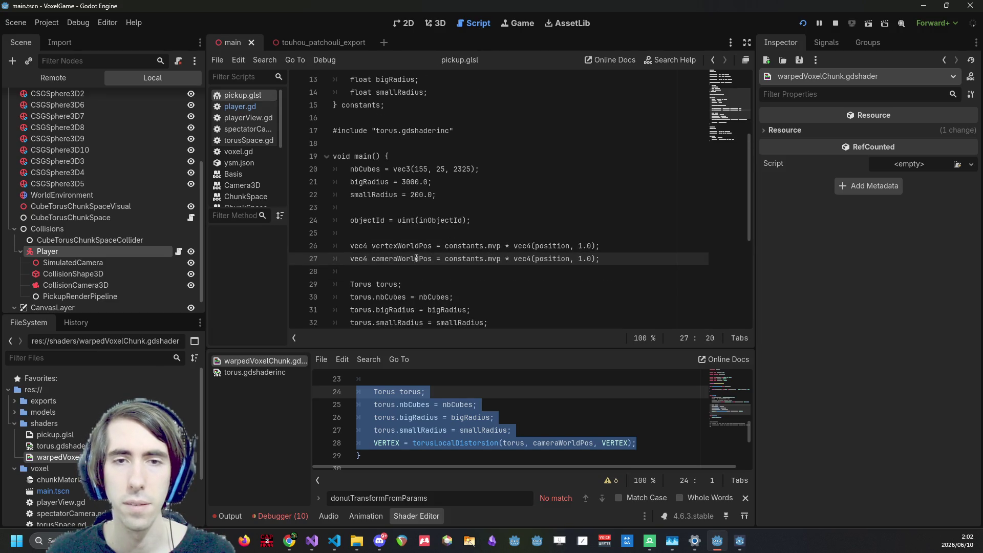
double_click(418, 258)
scroll(440, 205, up, 1)
click(462, 134)
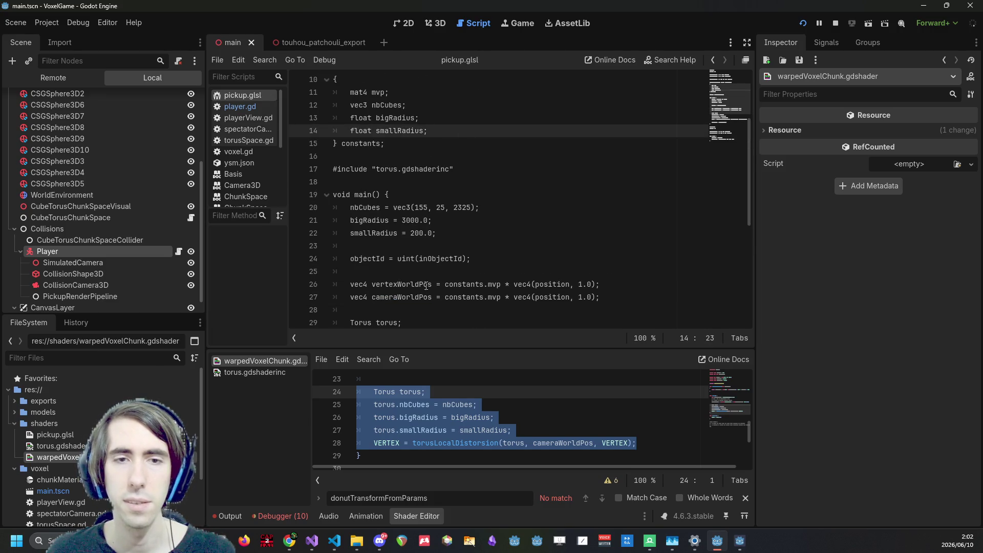
Declare a 'vec3 cameraWorldPos;' member right after nbCubes in the PushConstants block
double_click(405, 297)
click(437, 115)
key(Up)
key(Return)
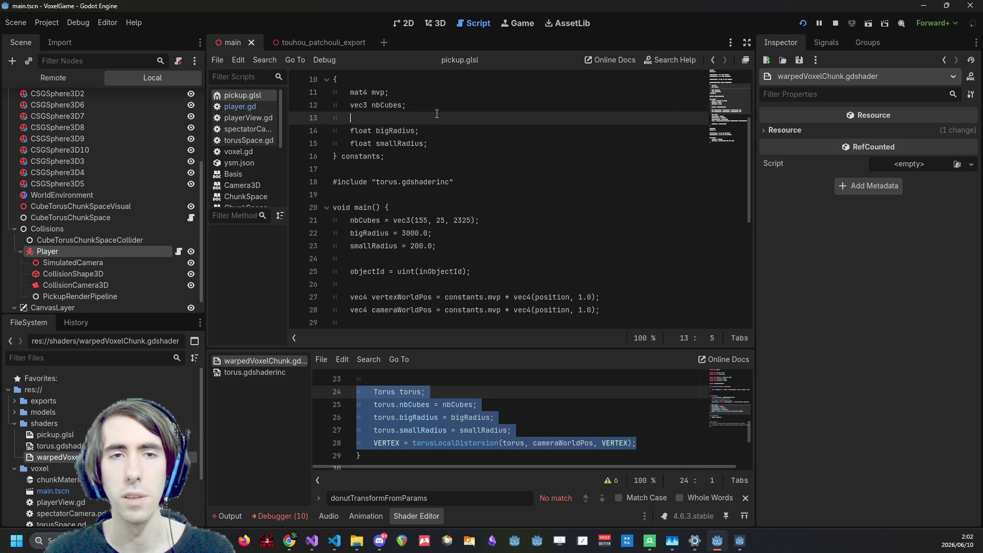
key(ctrl+v)
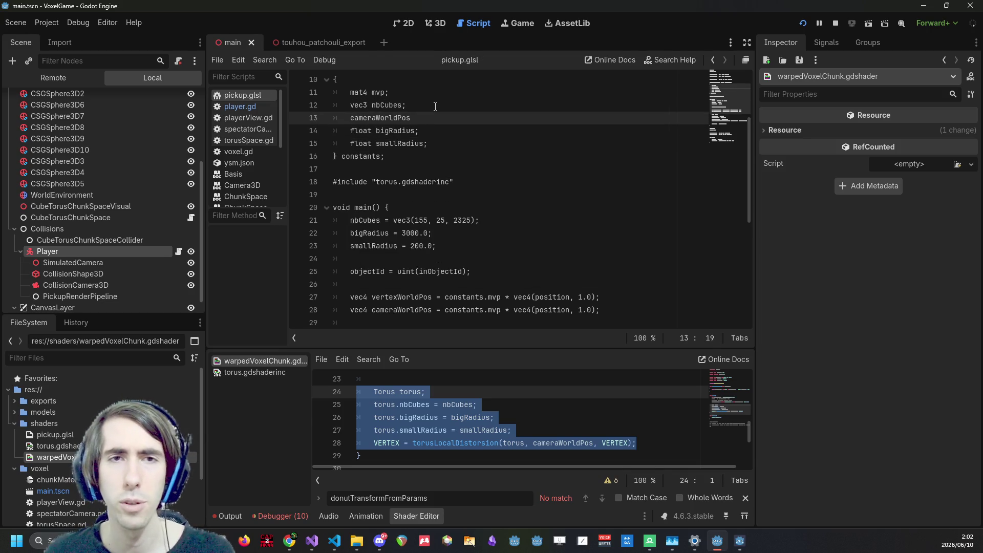
text(;)
key(Home)
key(Home)
text(vec3)
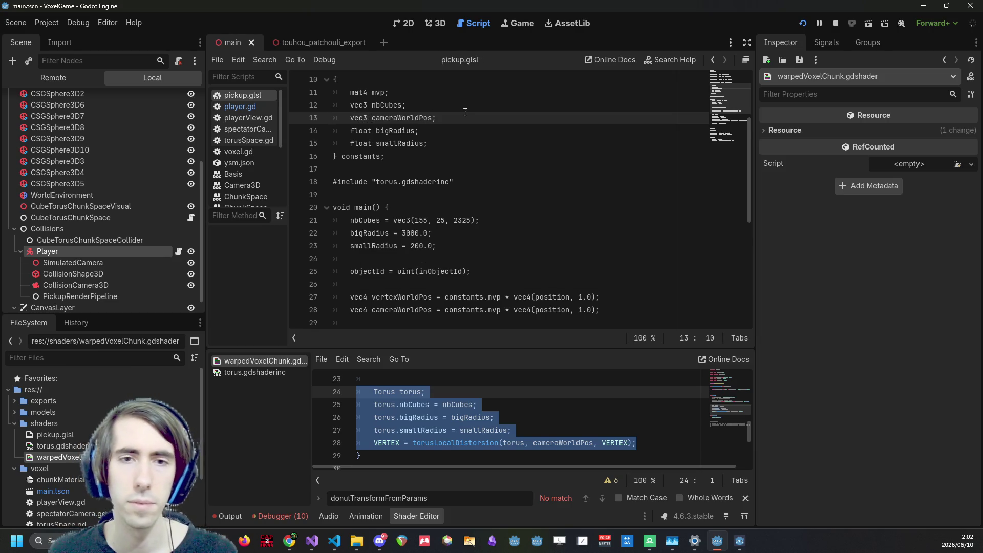
scroll(465, 111, down, 1)
scroll(459, 265, down, 1)
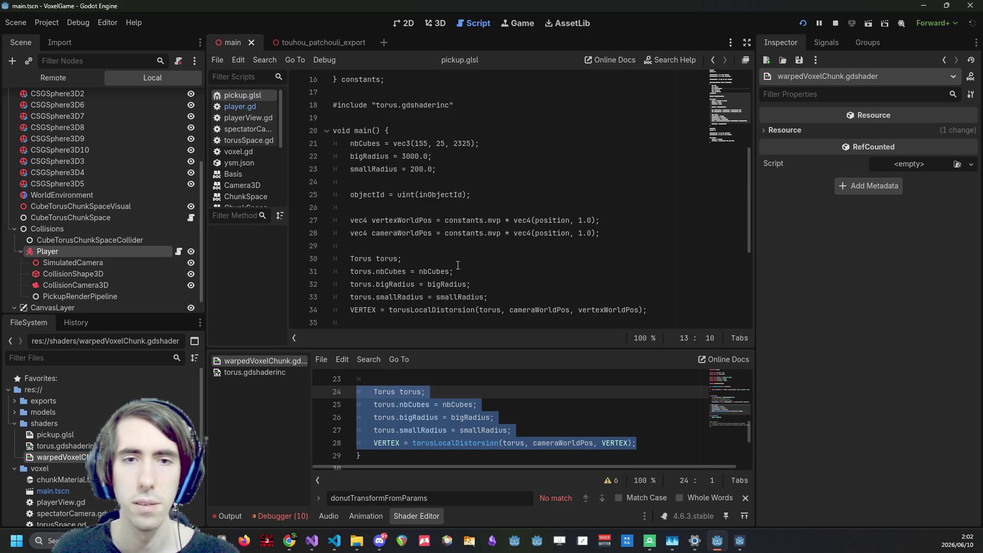
scroll(458, 265, down, 1)
scroll(471, 251, down, 1)
click(482, 236)
Search pickup.glsl for occurrences of cameraWorldPos
key(ctrl+f)
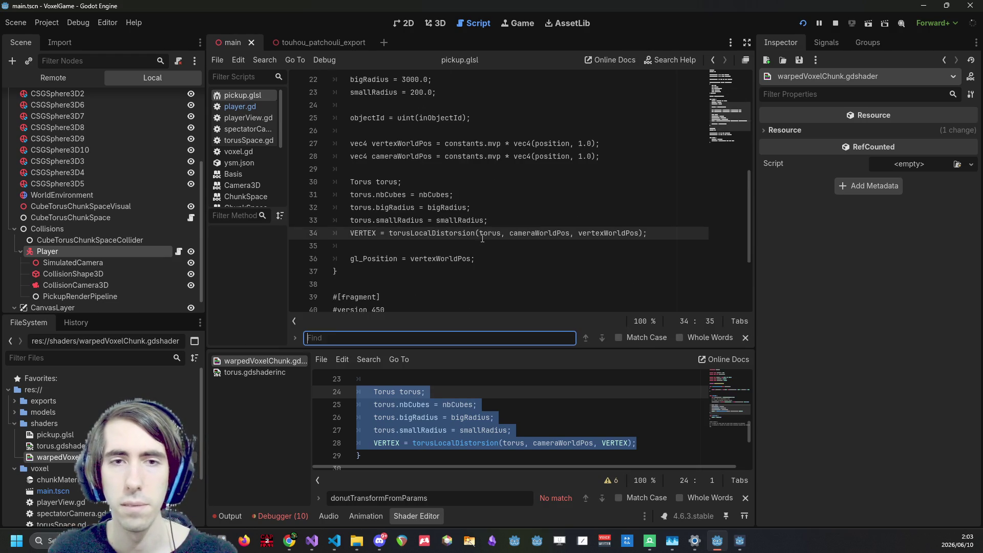
text(cameraWorldPos)
scroll(482, 236, up, 8)
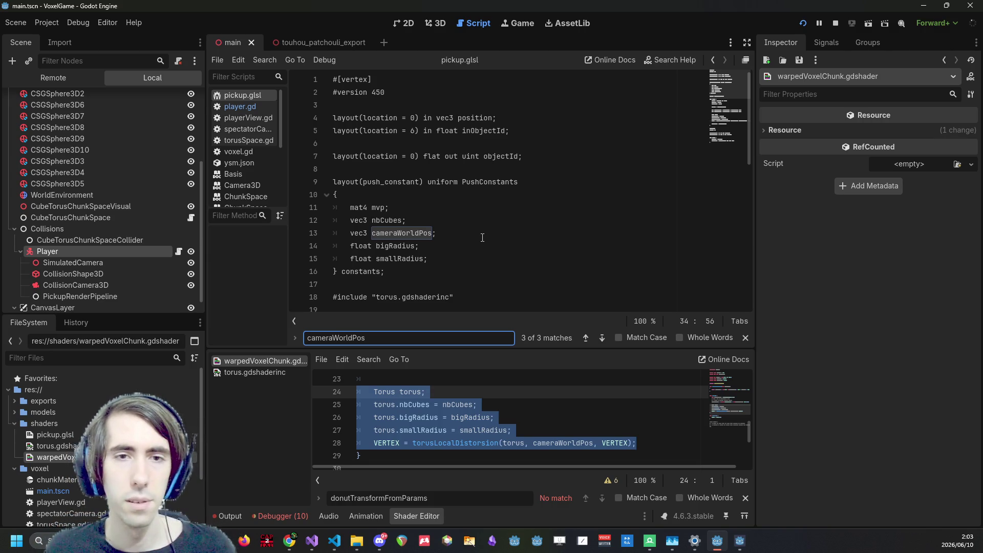
click(483, 237)
Review main() and select the mvp multiplication in line 28's cameraWorldPos declaration
click(498, 245)
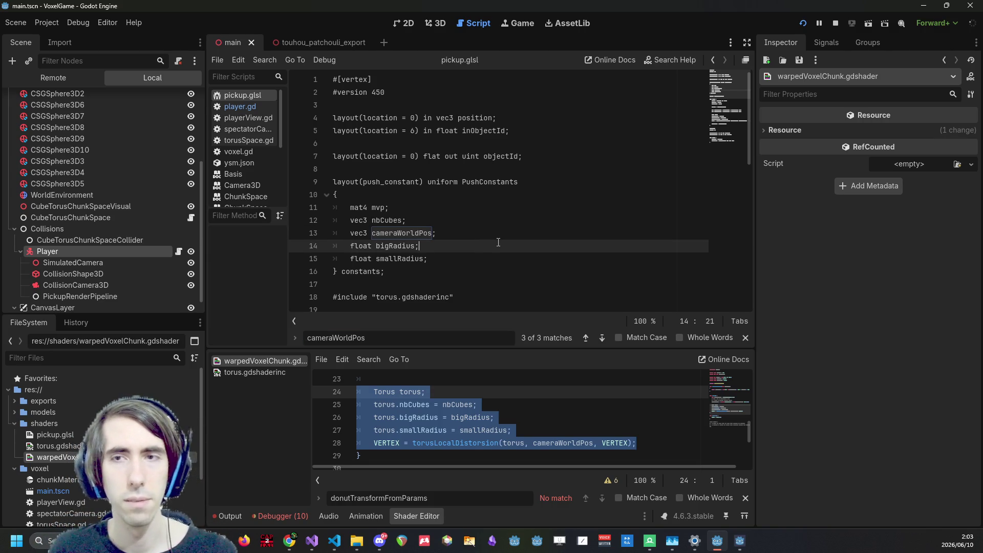
scroll(504, 245, down, 3)
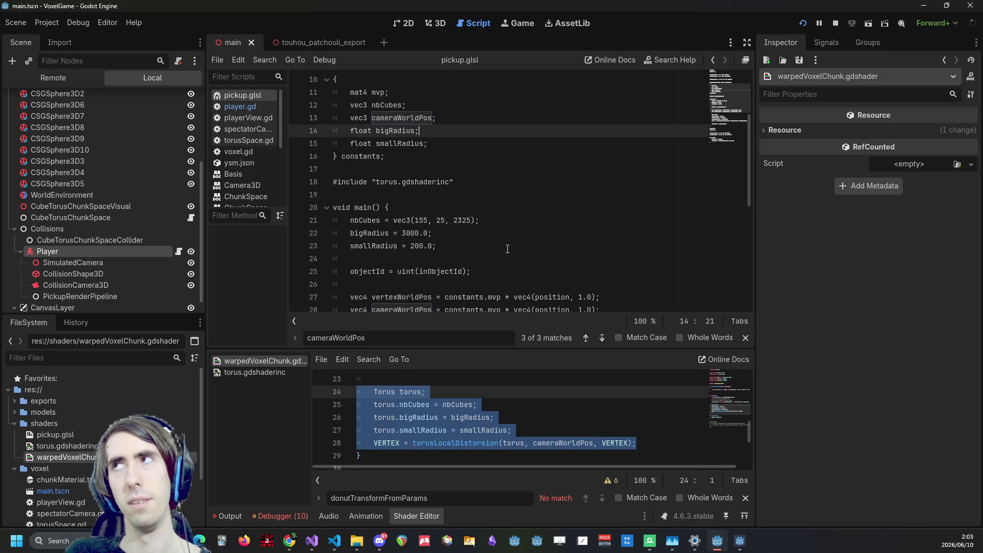
scroll(454, 417, down, 1)
scroll(455, 416, up, 2)
scroll(455, 416, down, 4)
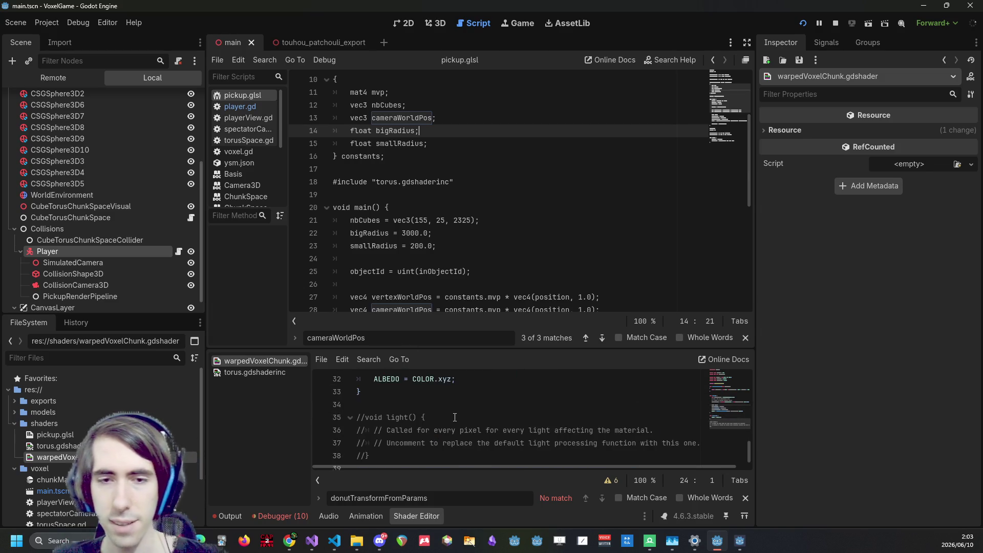
scroll(455, 417, up, 3)
scroll(416, 429, up, 3)
scroll(448, 295, down, 4)
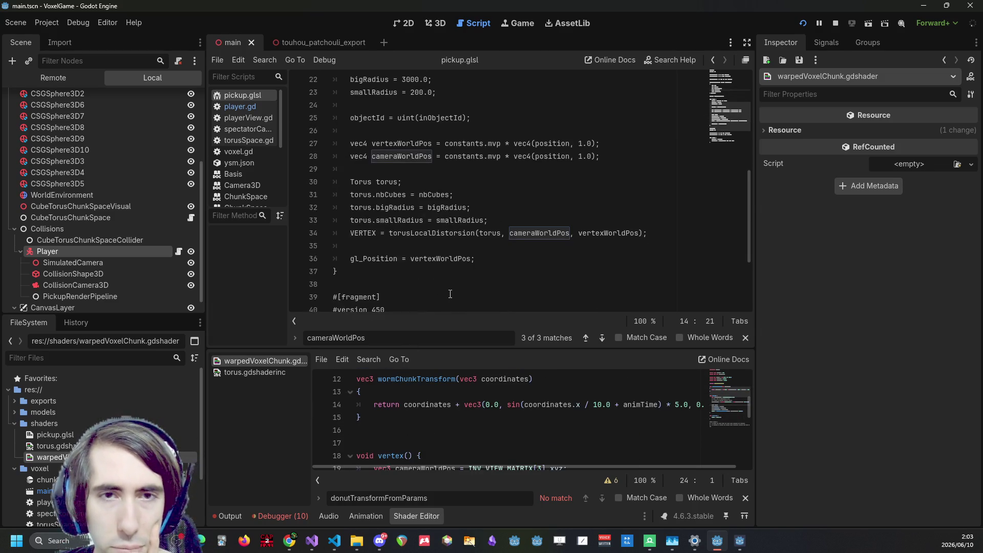
scroll(464, 245, up, 2)
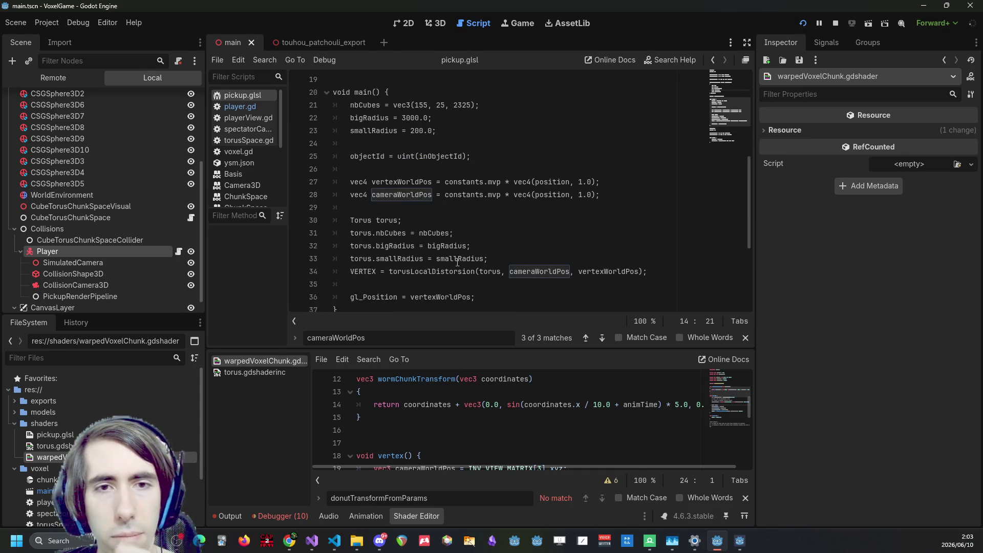
double_click(474, 226)
double_click(419, 233)
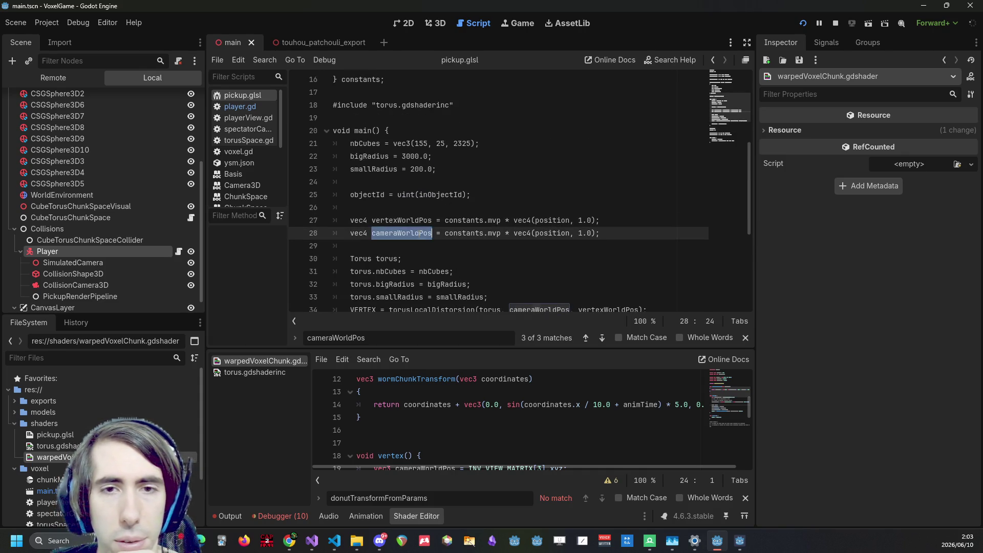
mouse_move(596, 233)
mouse_down()
mouse_move(453, 233)
mouse_move(497, 240)
mouse_move(488, 236)
mouse_up()
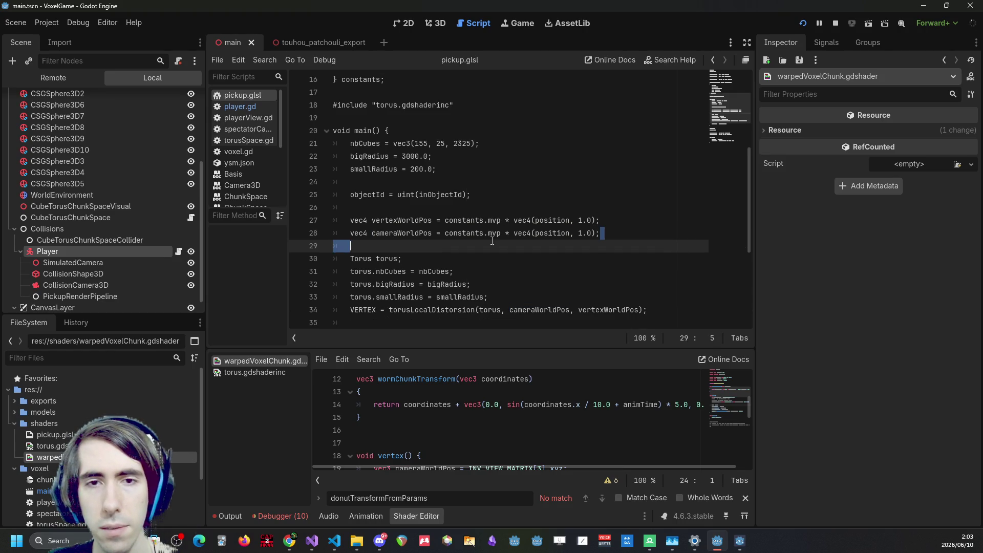
Replace line 28's mvp multiplication so cameraWorldPos reads constants.cameraWorldPos
scroll(487, 236, up, 3)
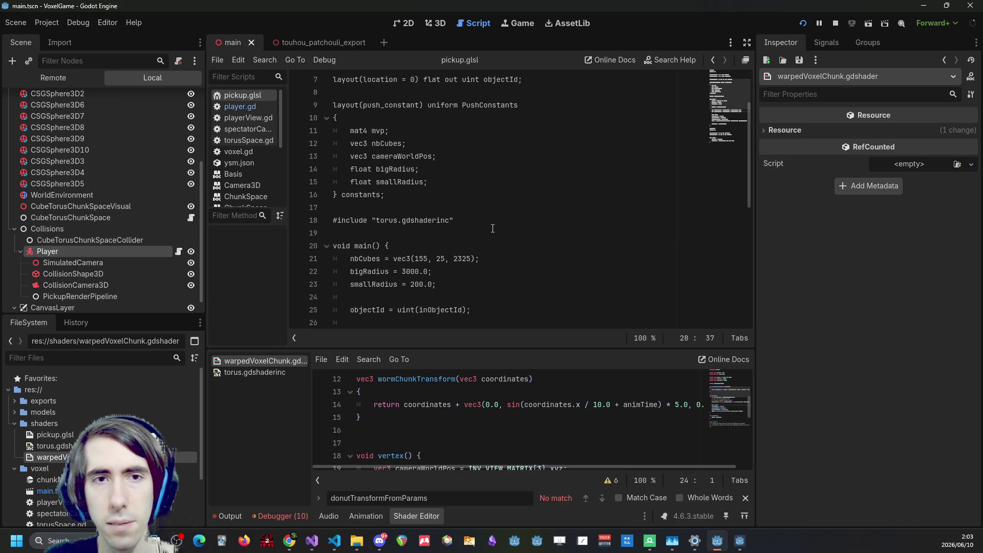
scroll(401, 205, down, 1)
text(cameraWorldPos = constants.c)
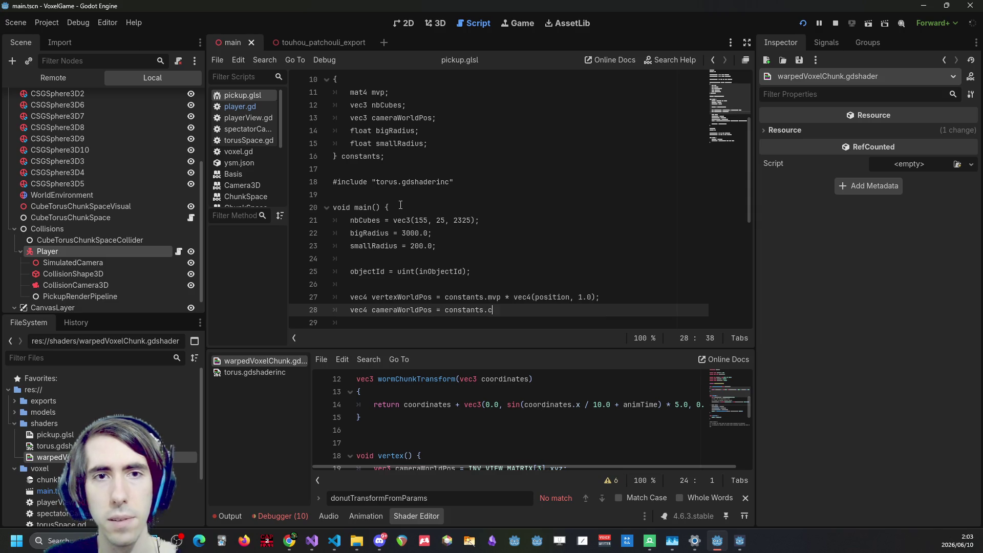
text(s;)
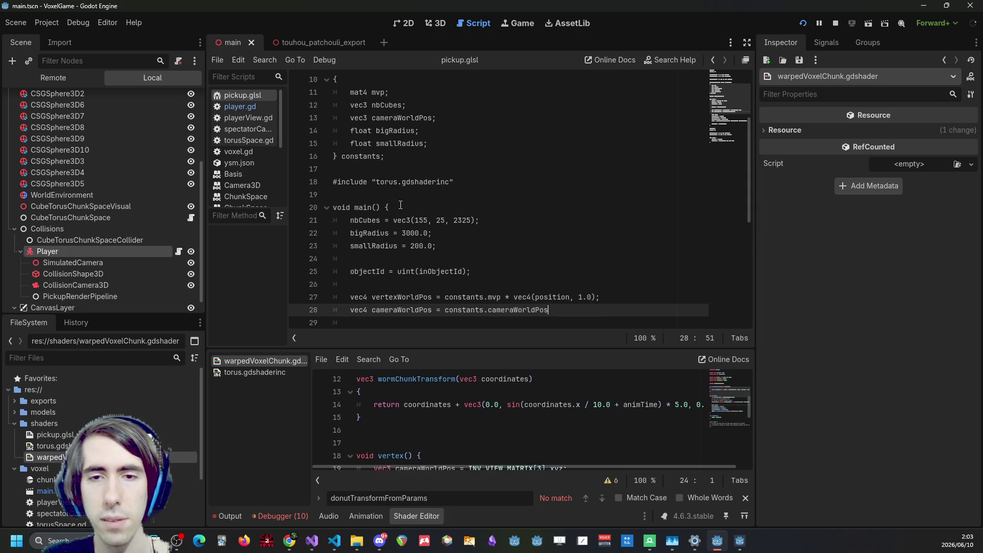
Inspect the cameraWorldPos, vertexWorldPos, smallRadius and VERTEX uses in main()
scroll(400, 205, down, 2)
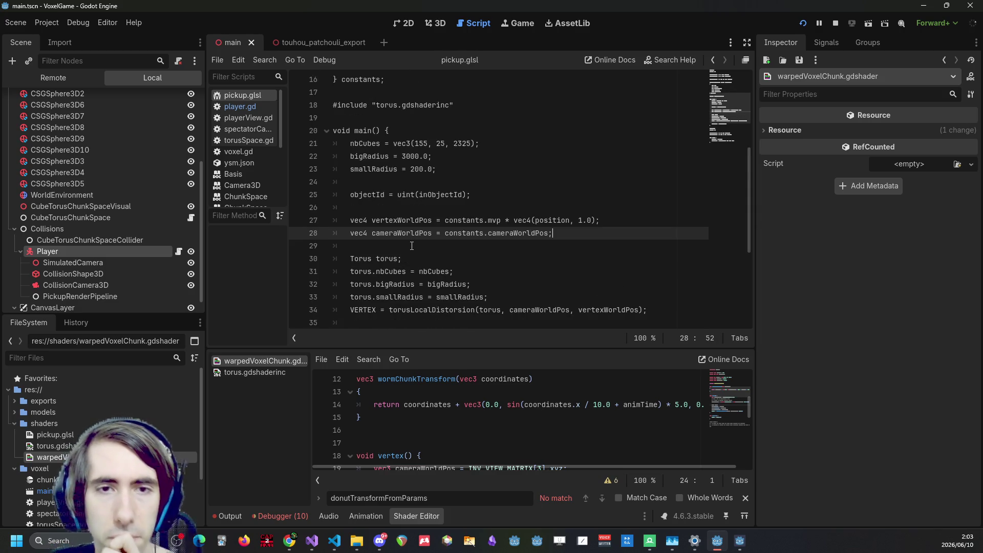
double_click(407, 233)
double_click(405, 221)
scroll(407, 225, down, 2)
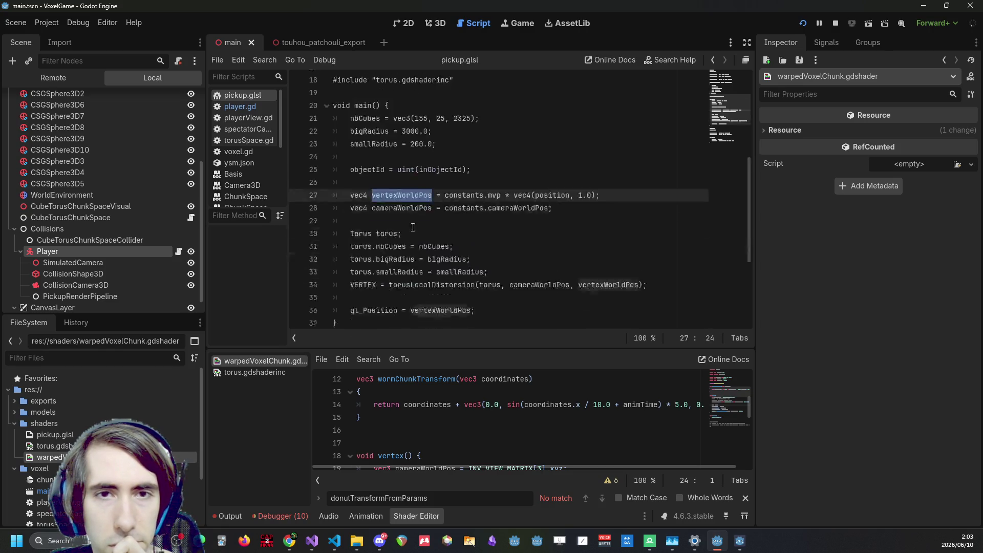
scroll(413, 228, up, 2)
double_click(413, 232)
scroll(415, 231, down, 2)
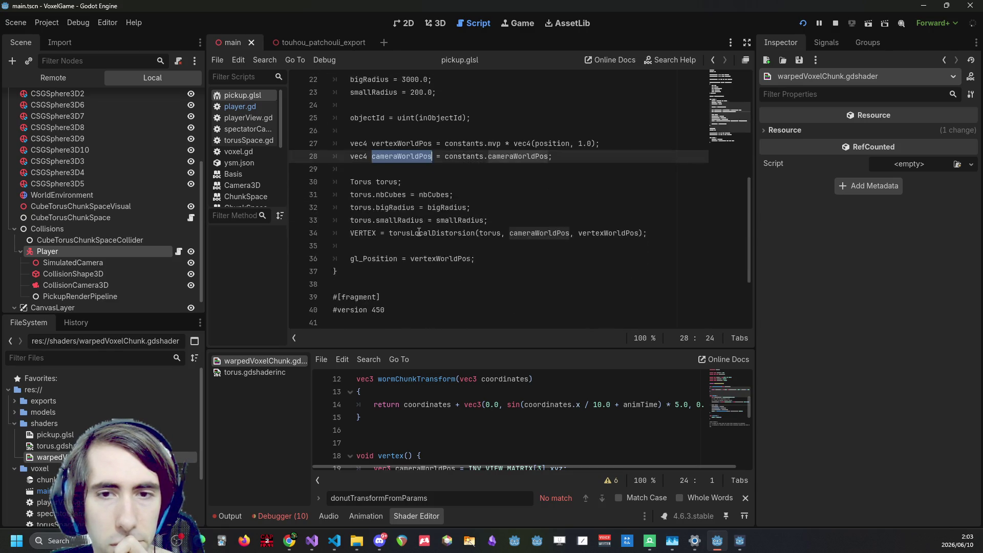
scroll(419, 232, up, 1)
double_click(406, 259)
double_click(360, 272)
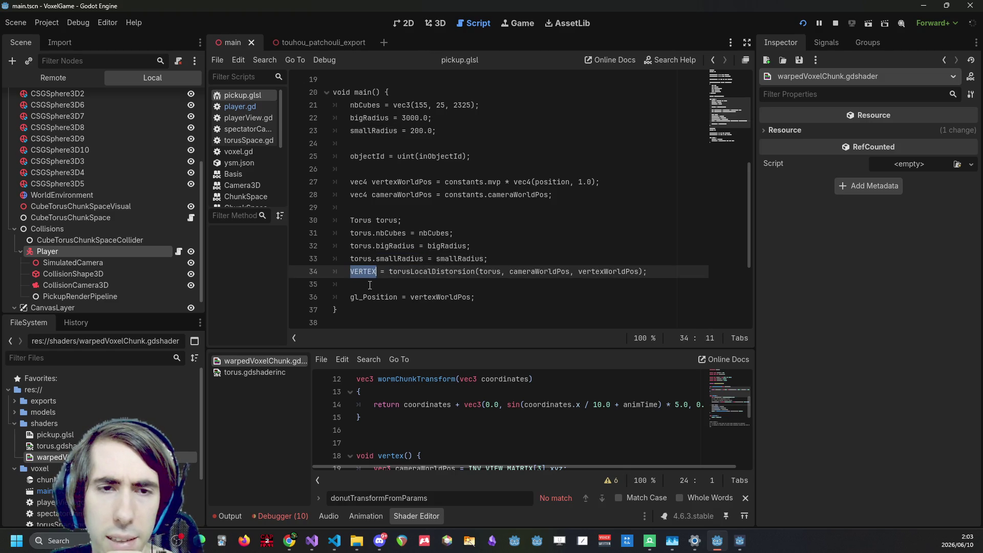
Replace VERTEX with gl_Position on line 34
double_click(368, 297)
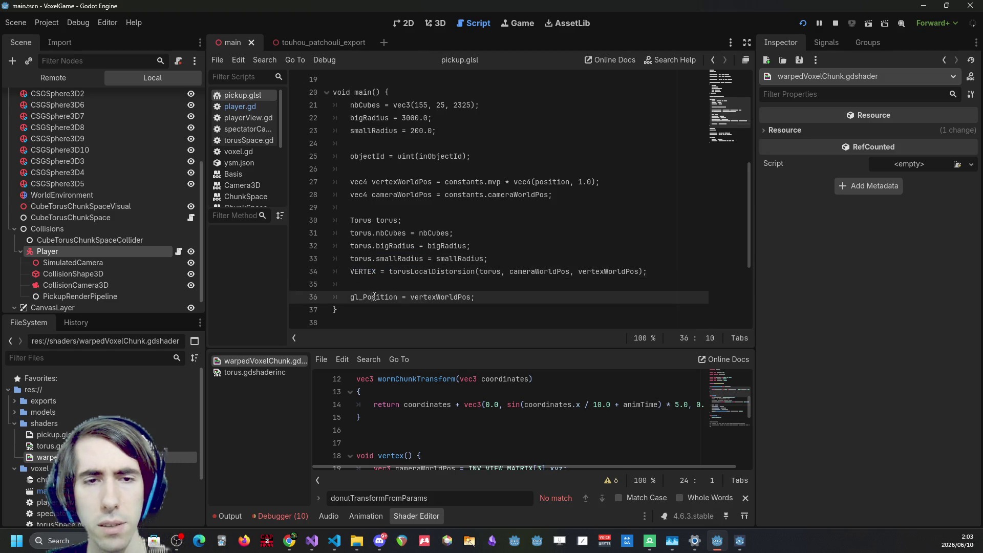
key(ctrl+c)
double_click(363, 271)
key(ctrl+v)
Delete the blank and old gl_Position = vertexWorldPos lines and save the shader
drag(476, 297, 259, 288)
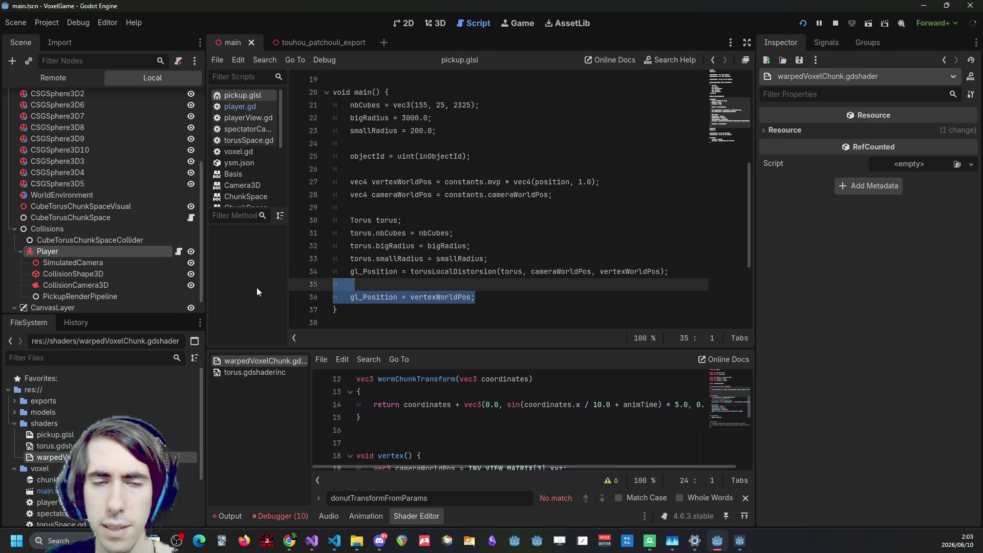
key(BackSpace)
key(BackSpace)
key(ctrl+s)
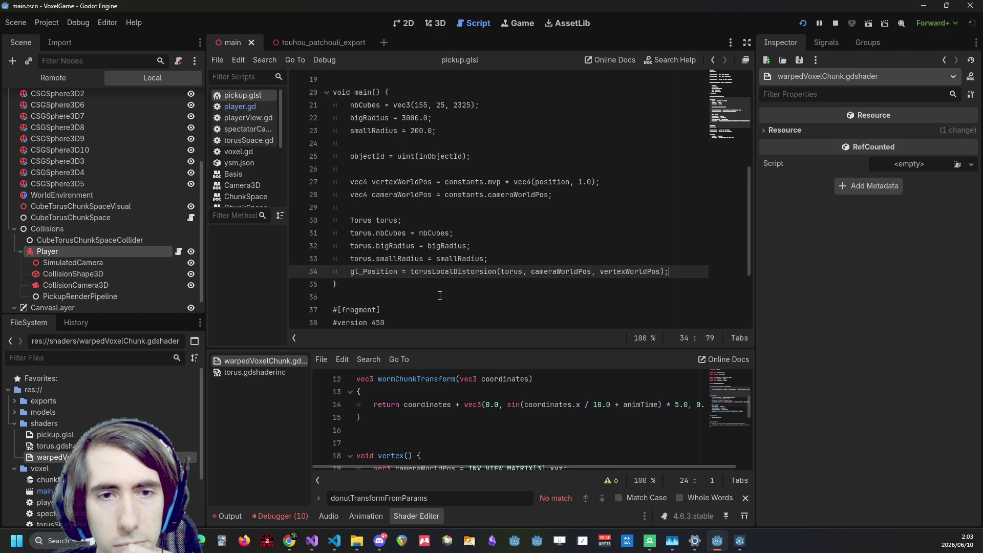
scroll(439, 295, down, 1)
scroll(439, 295, up, 1)
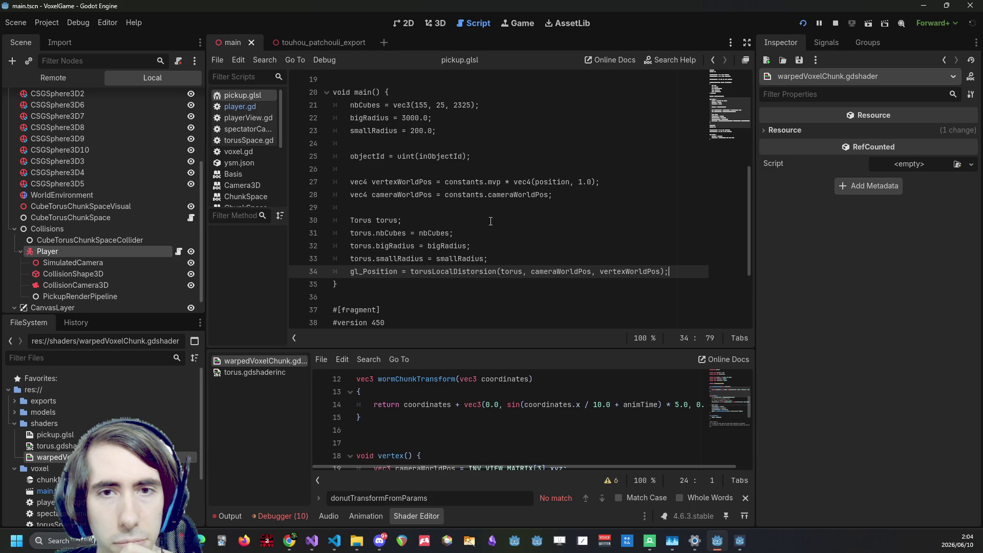
Inspect mvp and vertexWorldPos on line 27, then undo to restore gl_Position = vertexWorldPos
click(493, 195)
double_click(494, 182)
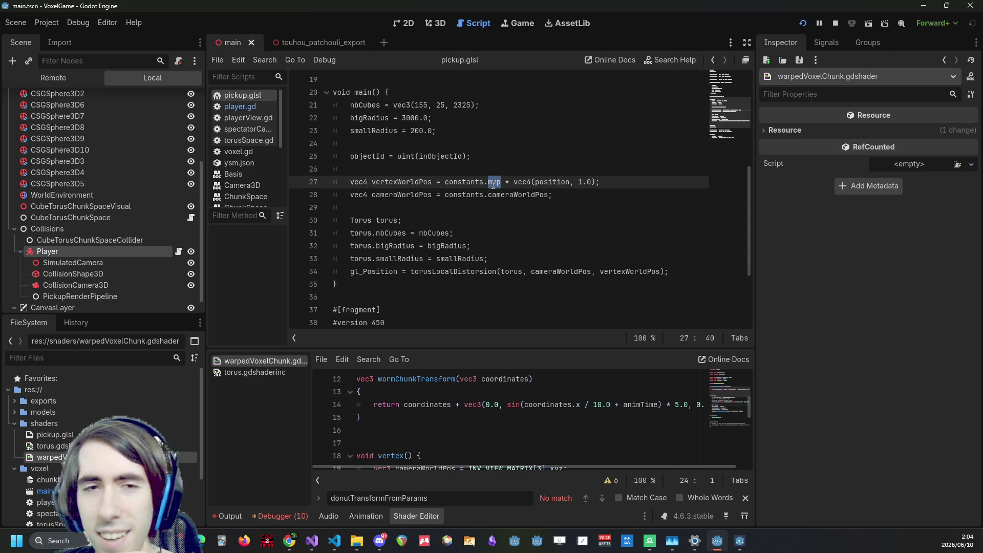
double_click(430, 181)
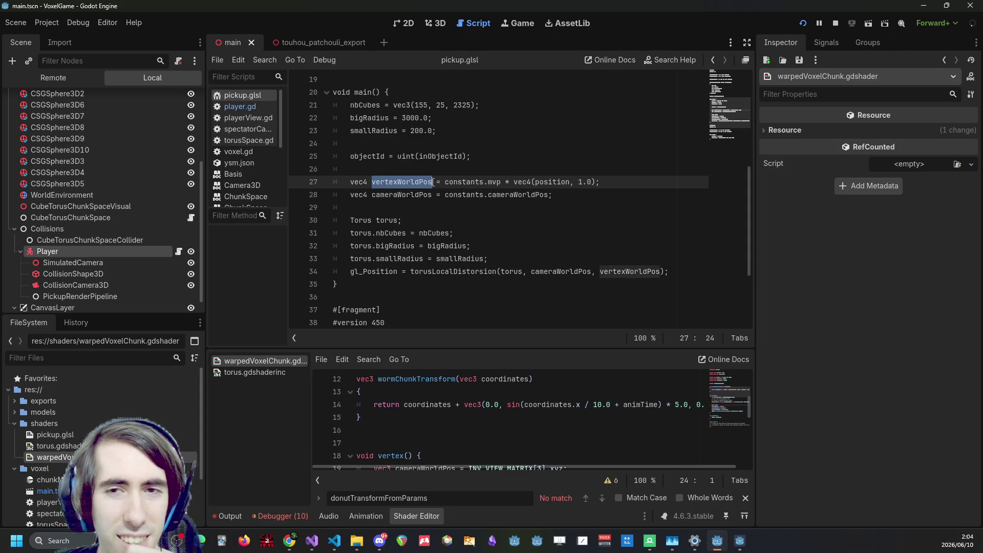
double_click(495, 182)
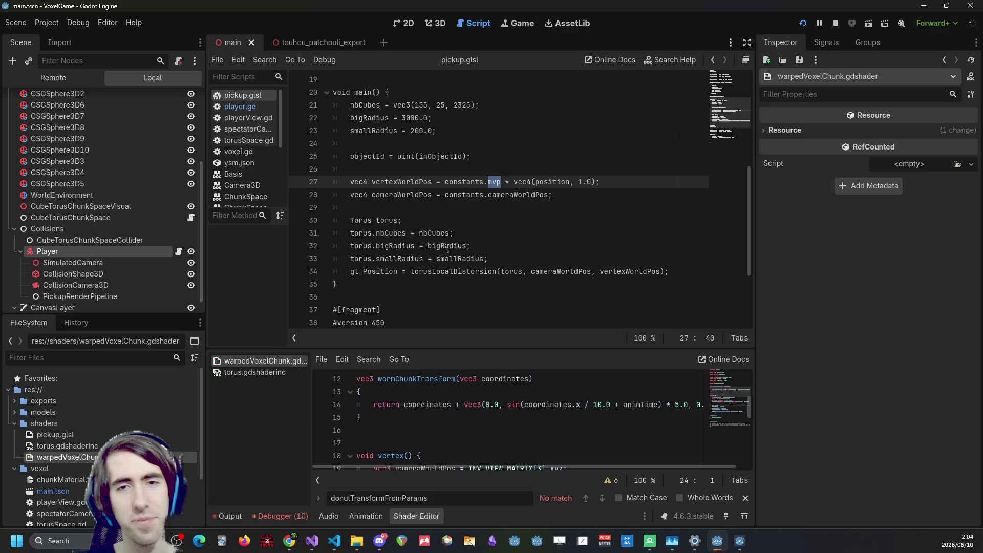
click(589, 206)
click(585, 199)
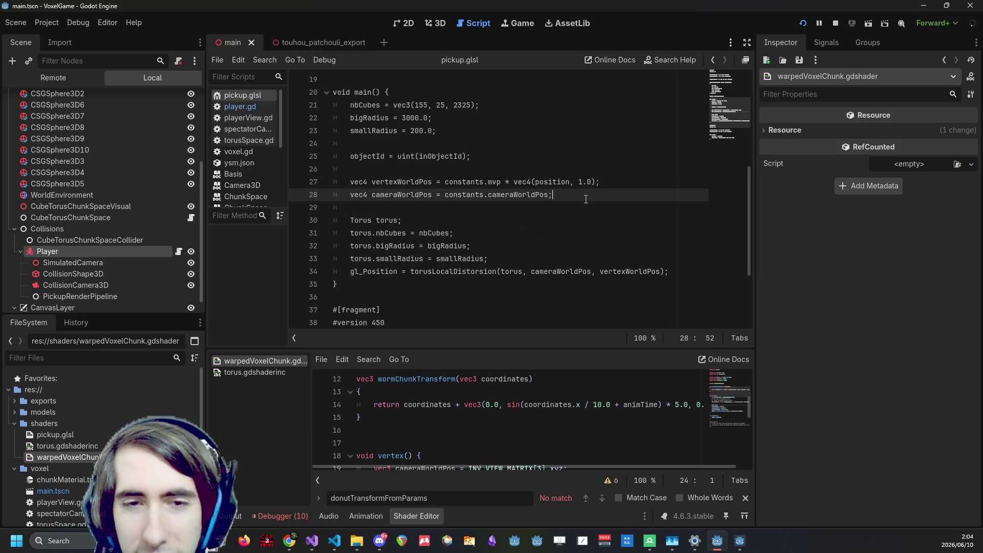
key(ctrl+z)
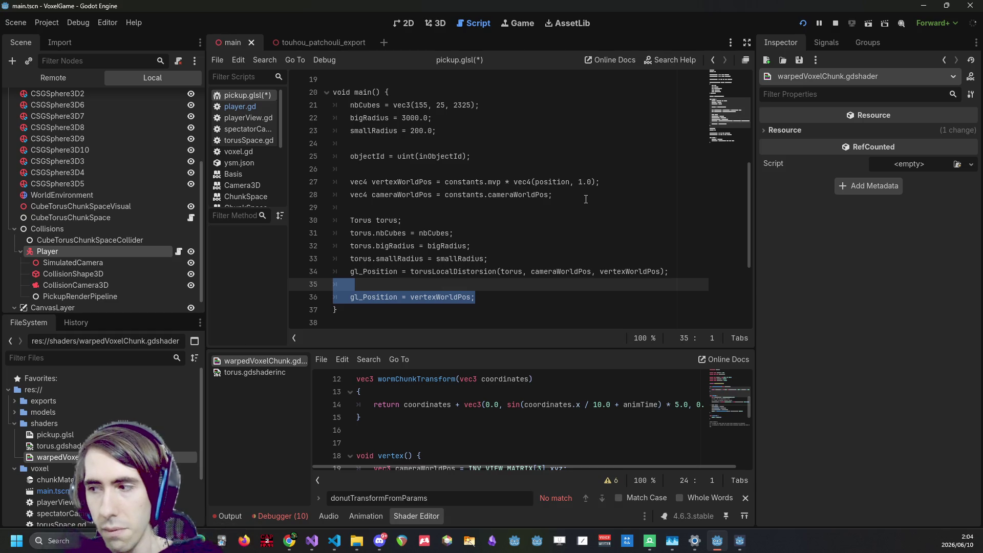
Examine line 27's mvp multiplication, then select the whole vertexWorldPos line and go to its end
mouse_move(493, 182)
mouse_down()
mouse_move(597, 197)
mouse_move(594, 185)
mouse_up()
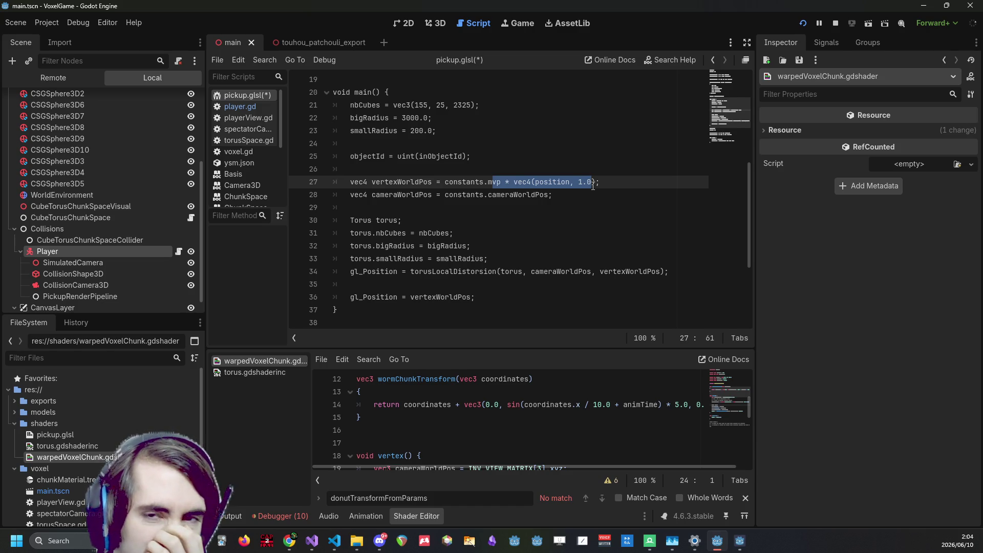
double_click(426, 183)
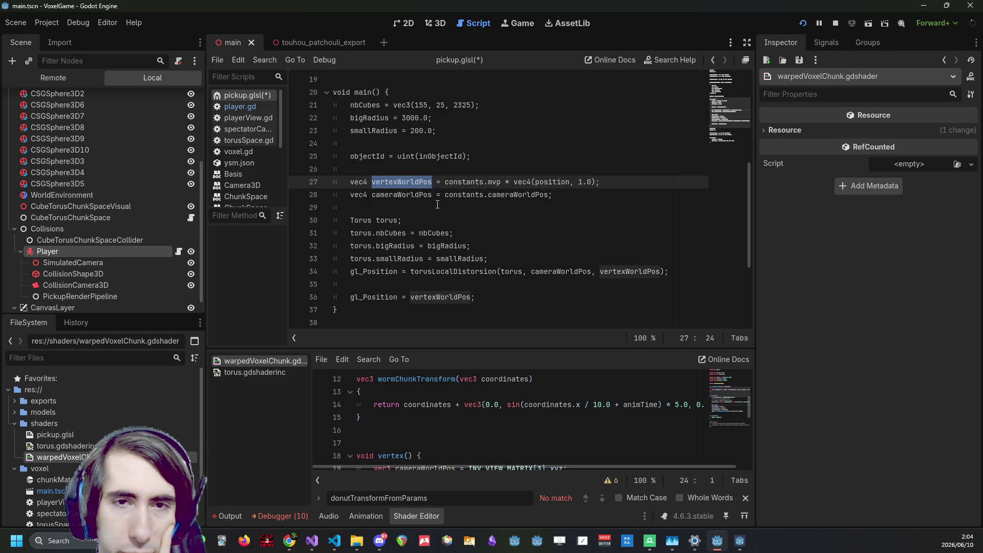
click(490, 173)
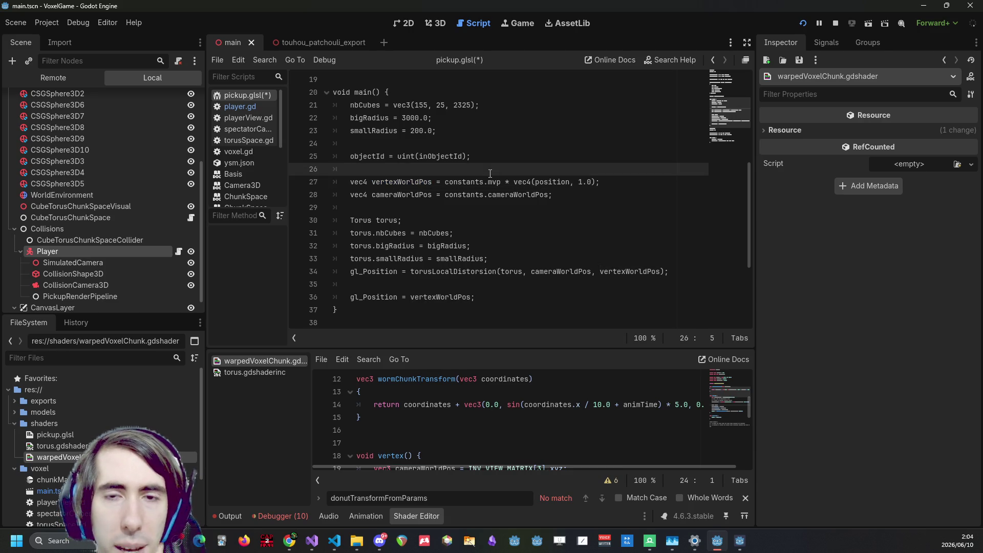
drag(488, 182, 501, 182)
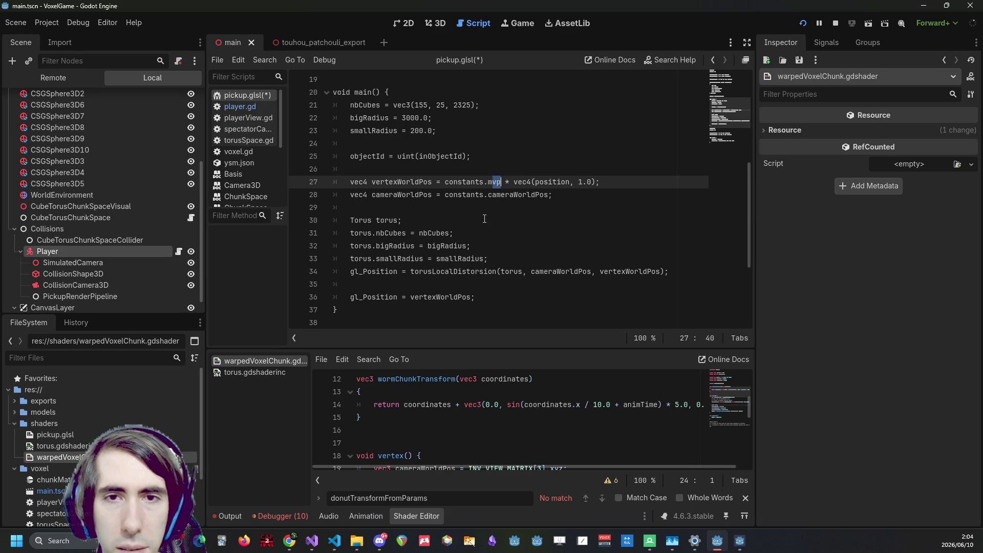
drag(599, 182, 216, 167)
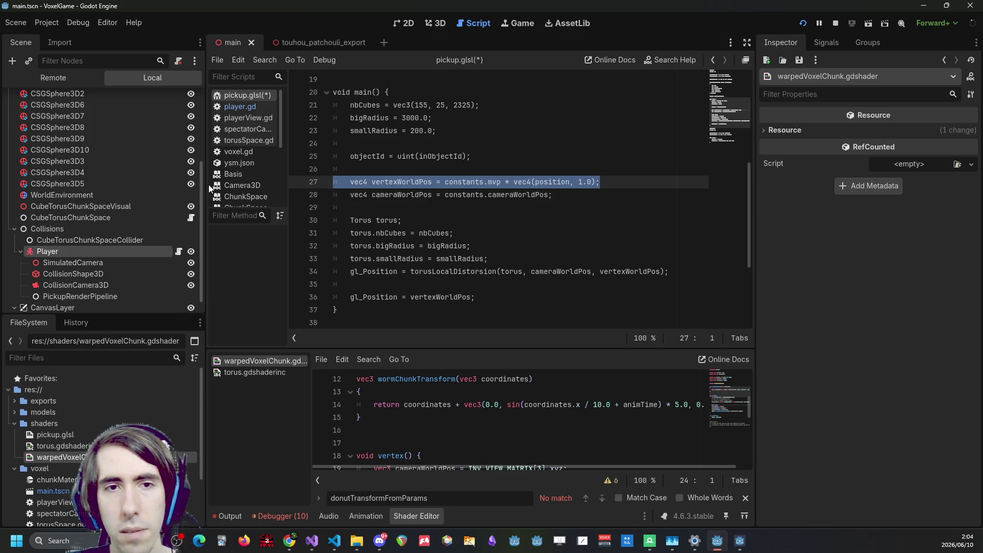
drag(600, 182, 280, 180)
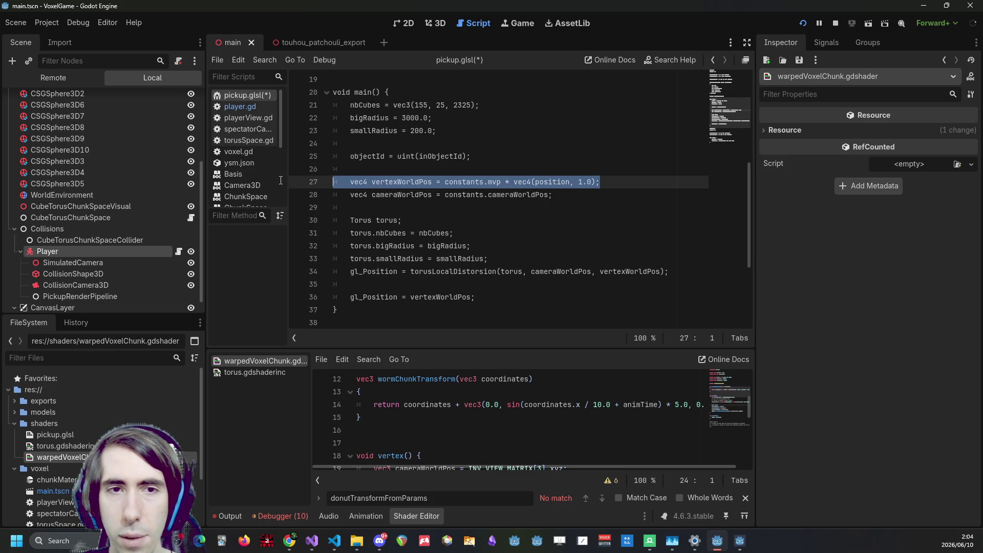
click(627, 180)
Duplicate line 27, comment out the mvp original, switch the copy to constants.model, and save
key(Return)
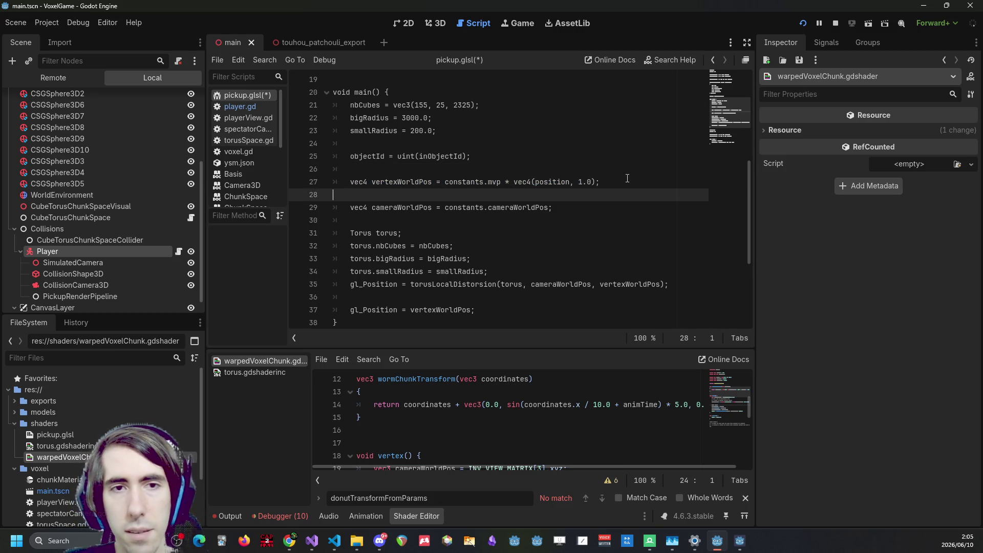
key(ctrl+v)
click(341, 182)
text(//)
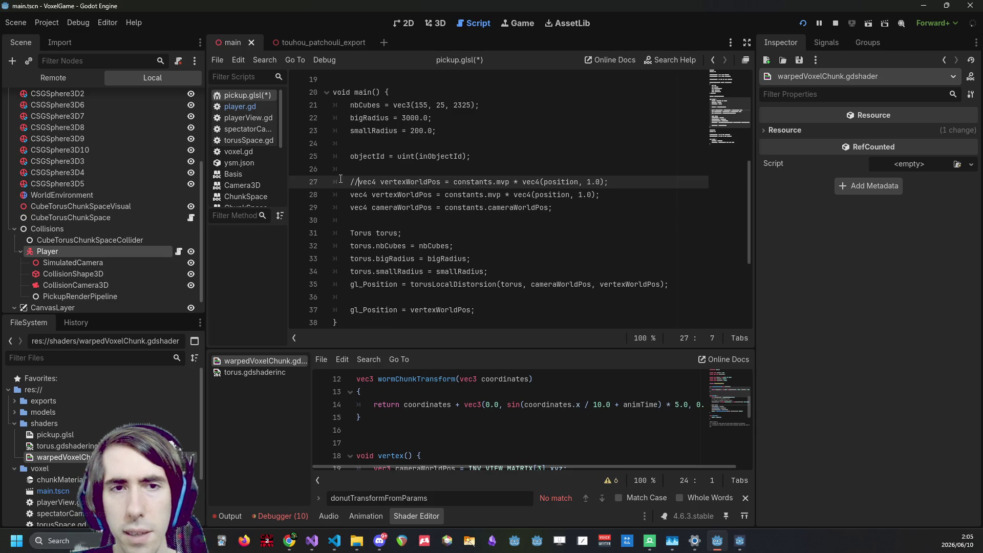
click(502, 194)
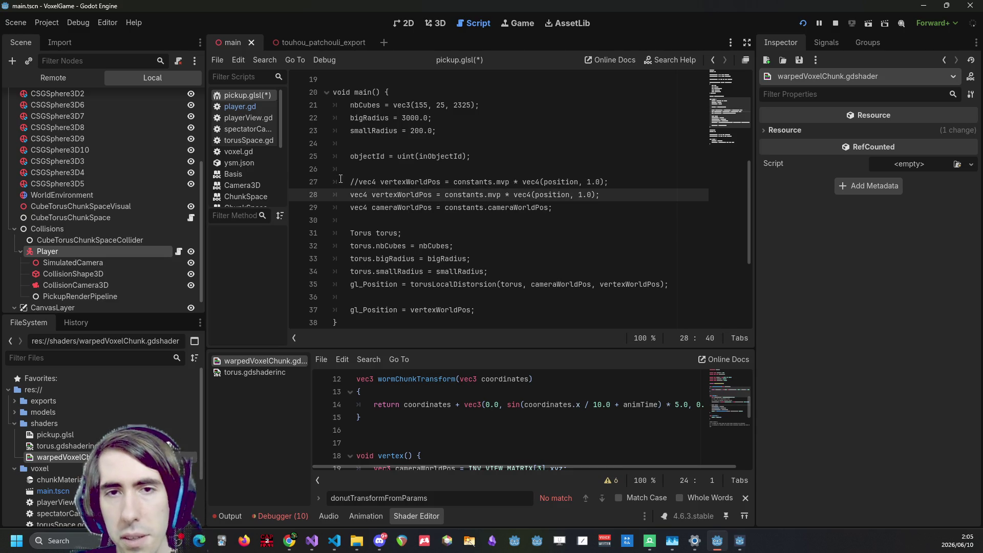
key(BackSpace)
key(BackSpace)
key(BackSpace)
text(model)
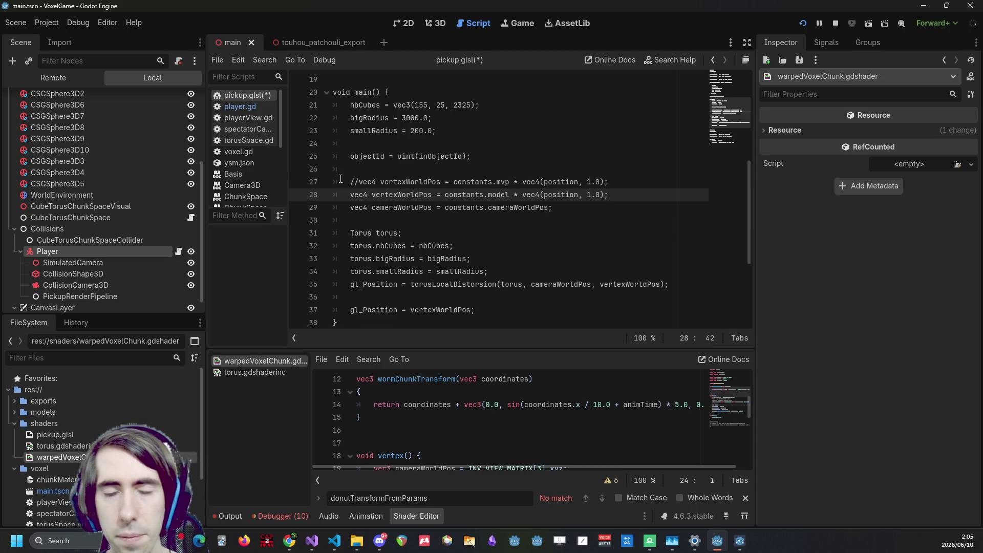
scroll(450, 436, down, 2)
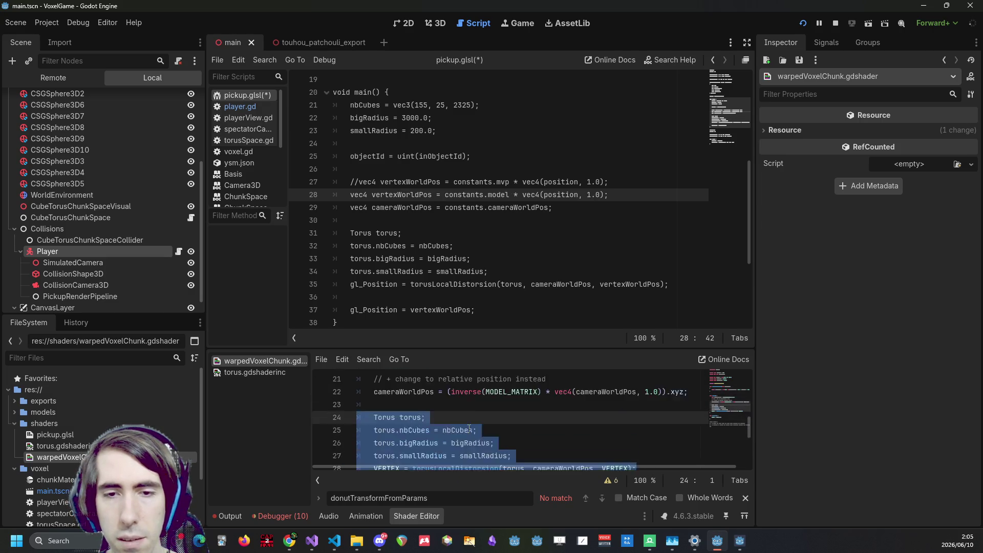
double_click(500, 430)
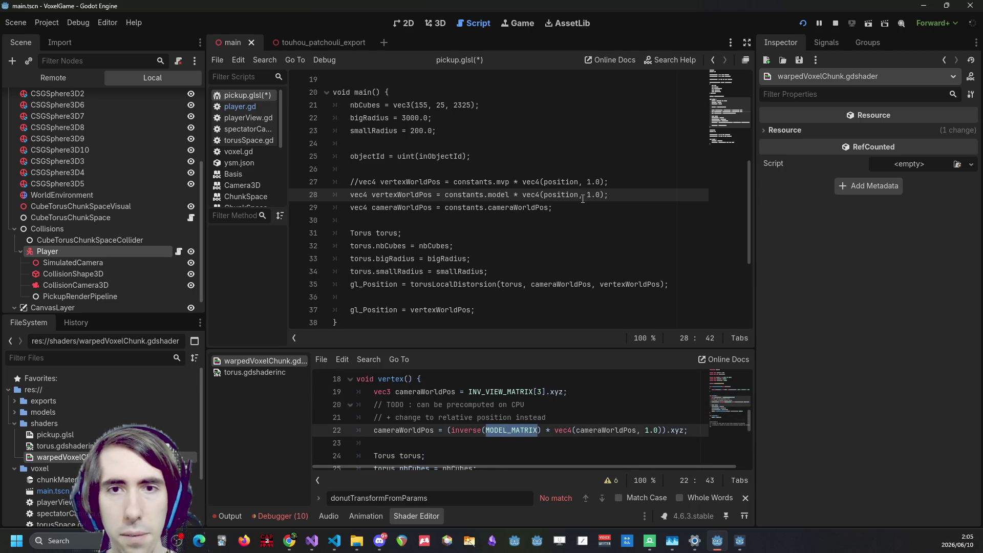
click(647, 199)
key(ctrl+s)
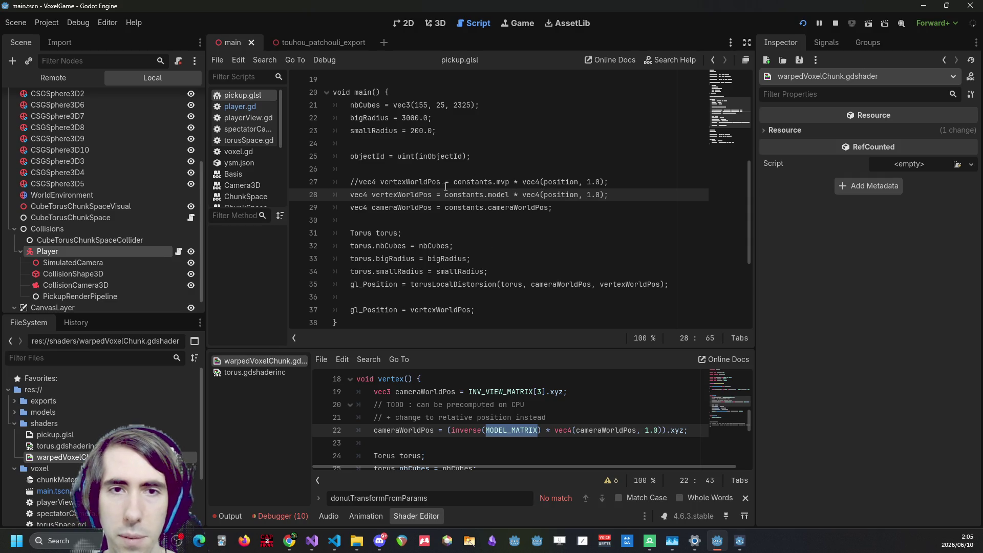
Search the warped chunk shader below for torusLocalDistorsion
double_click(429, 194)
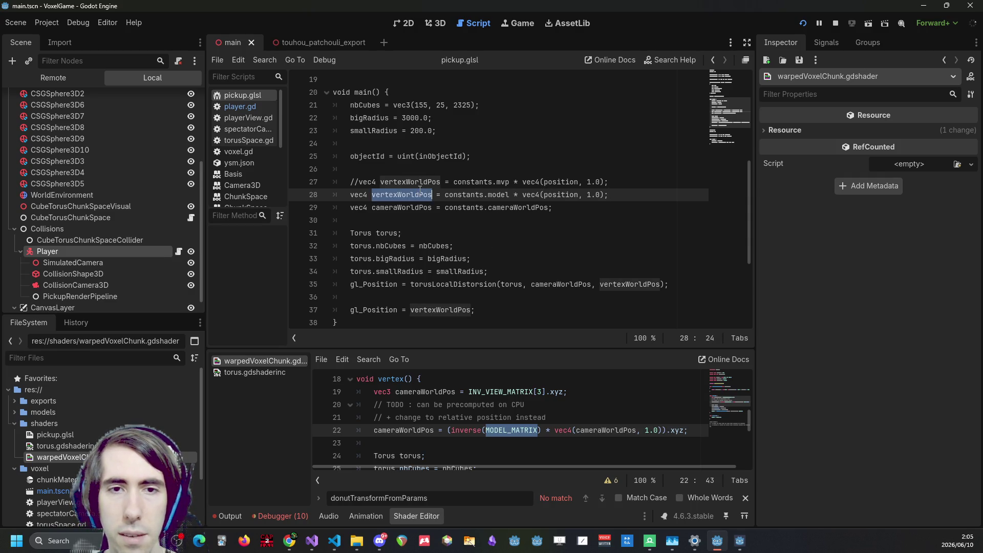
click(396, 284)
double_click(441, 284)
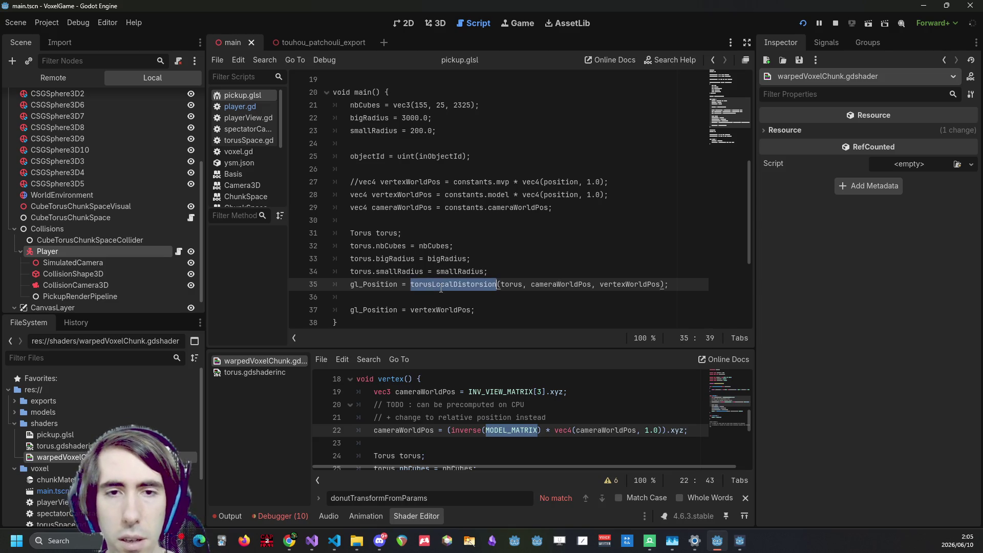
key(ctrl+c)
click(453, 431)
key(ctrl+f)
key(ctrl+v)
scroll(453, 418, up, 3)
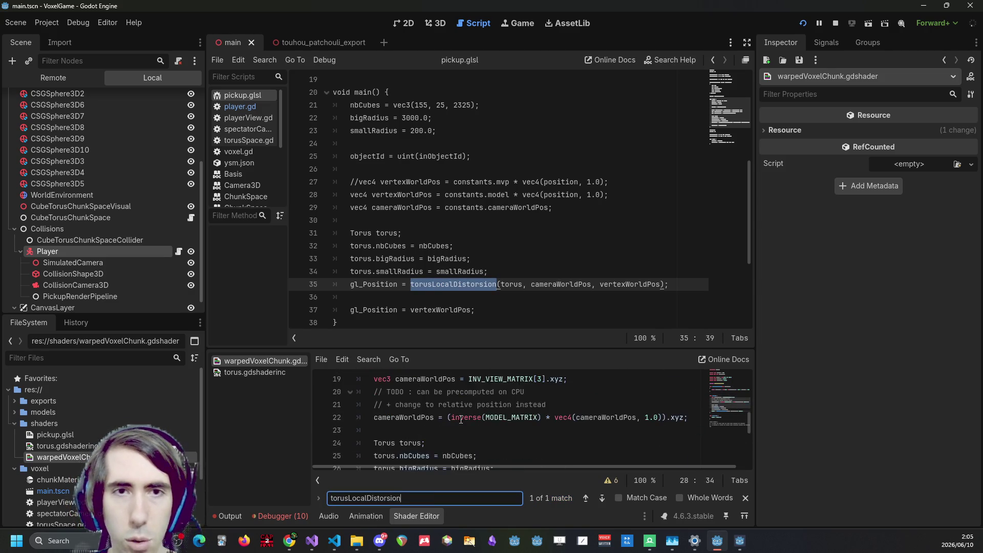
Open torus.gdshaderinc at torusLocalDistorsion and review its vertexWorldPos return on line 177
ctrl+click(486, 437)
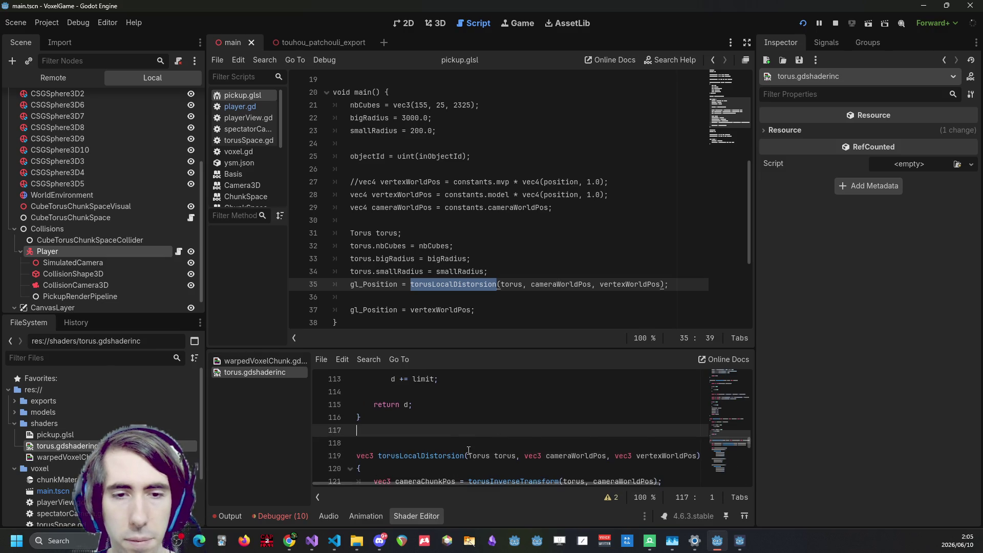
scroll(457, 416, down, 3)
key(ctrl+f)
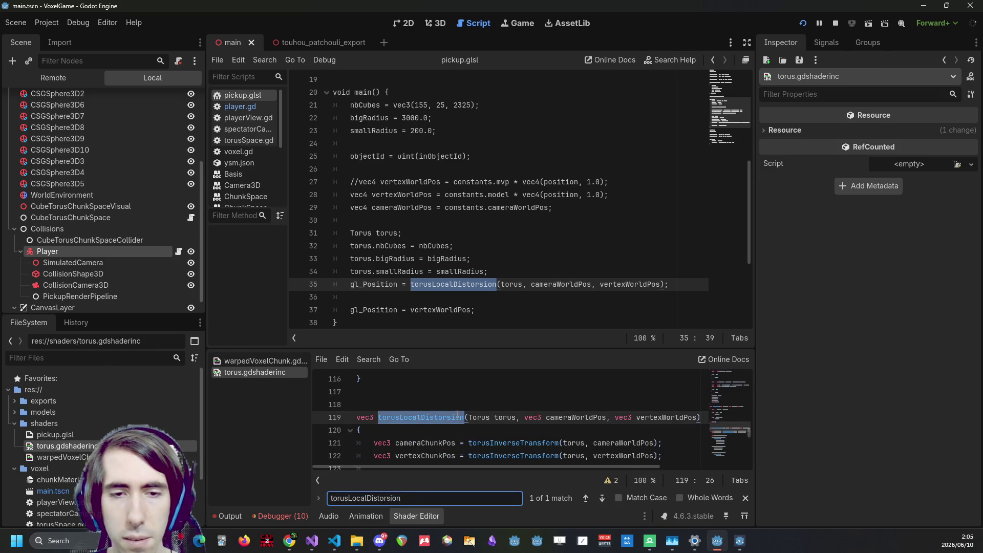
scroll(457, 417, down, 18)
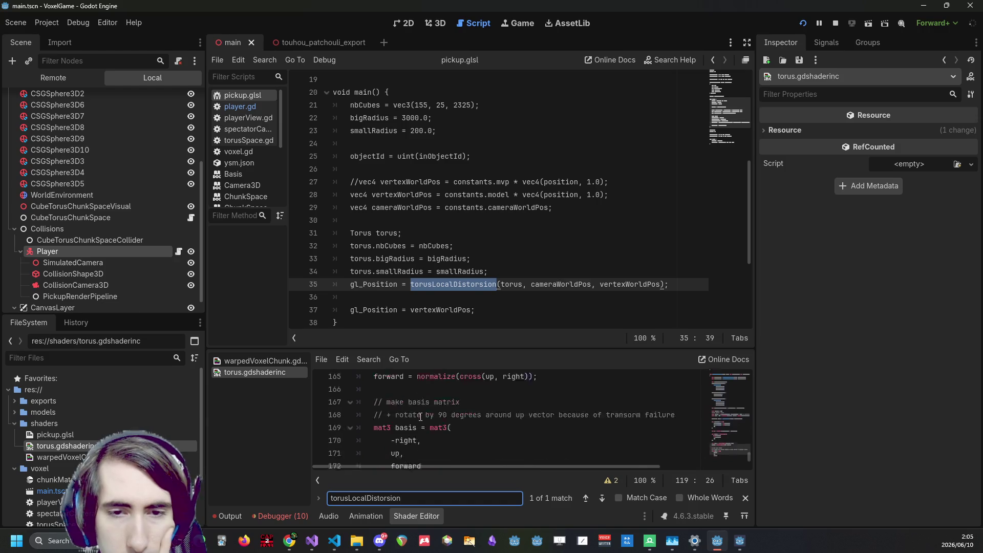
double_click(423, 442)
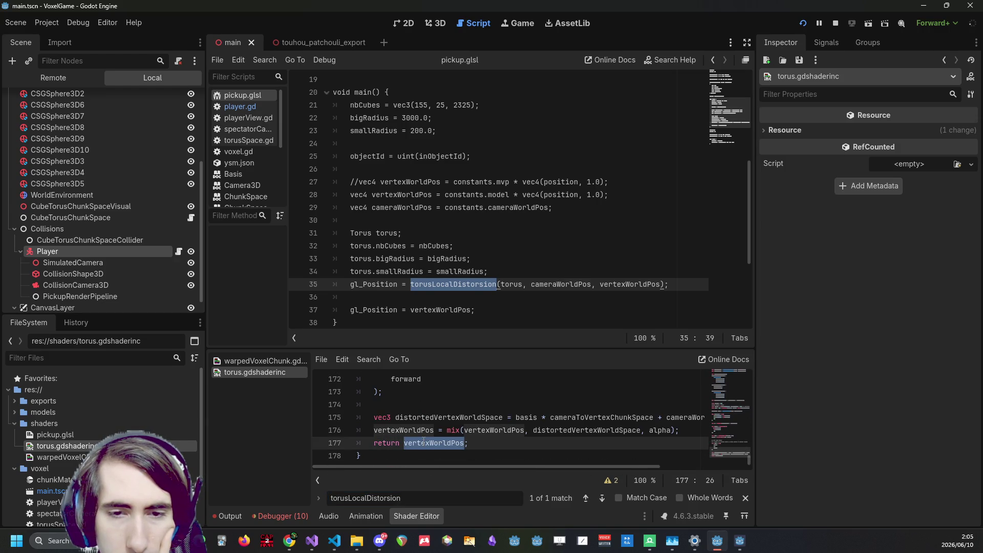
scroll(423, 443, up, 12)
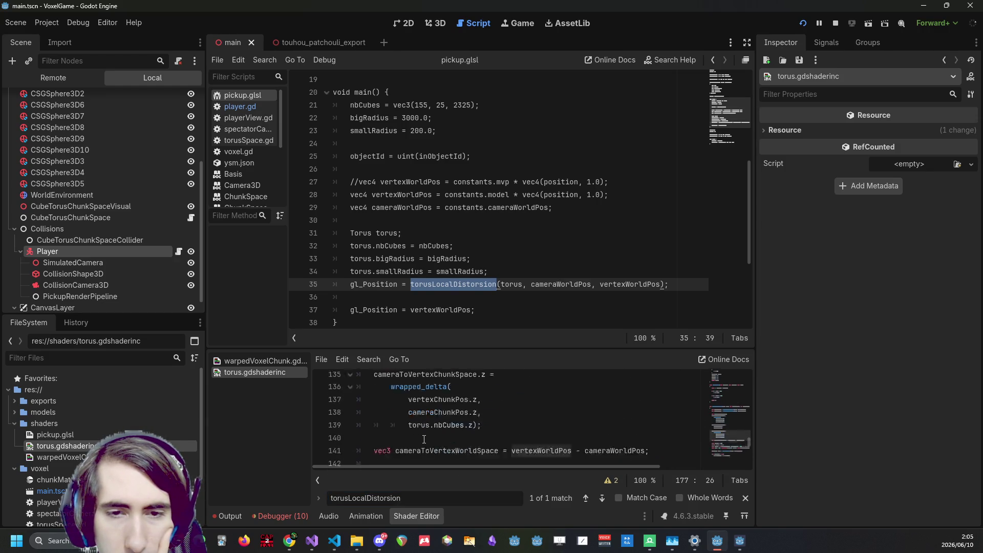
scroll(424, 439, up, 7)
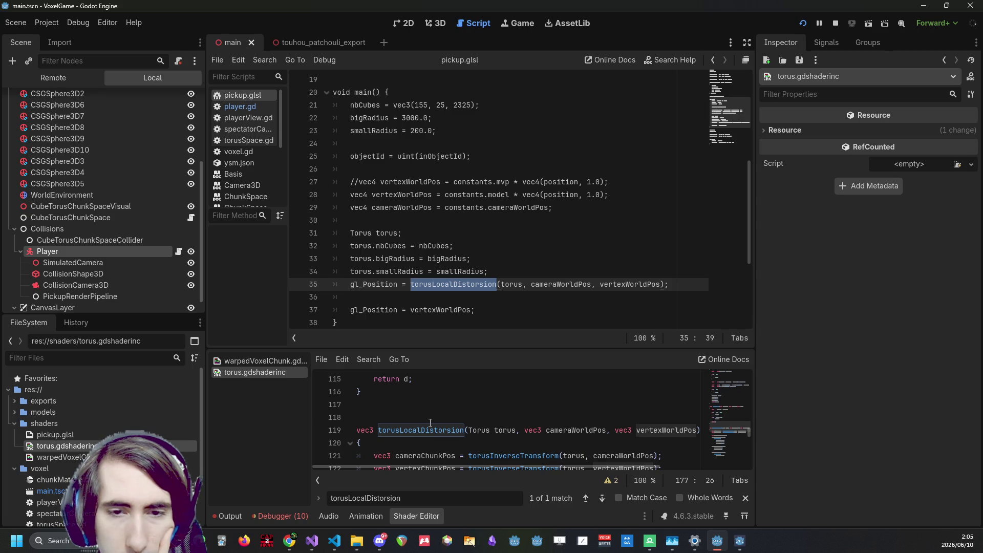
click(430, 423)
scroll(518, 436, down, 13)
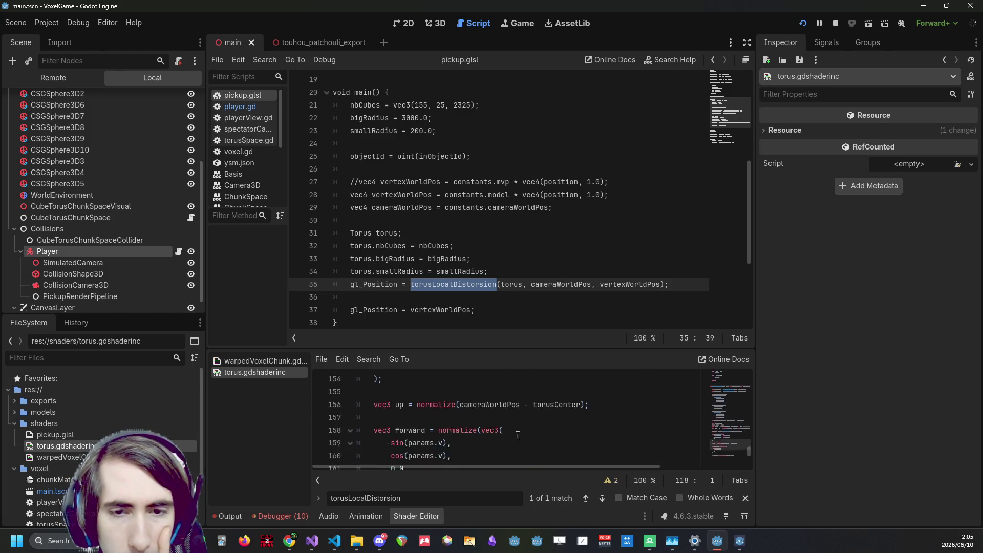
scroll(518, 435, down, 6)
double_click(432, 444)
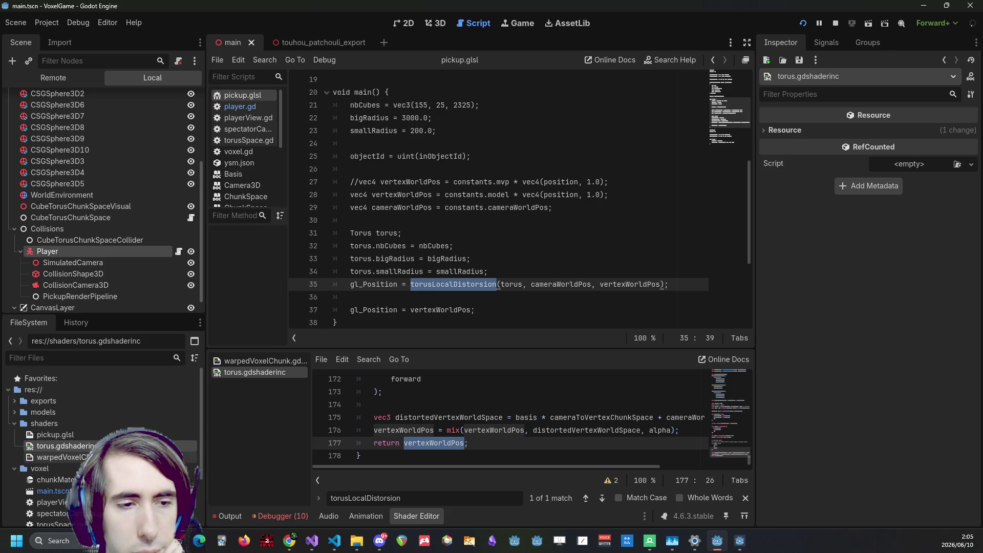
click(55, 434)
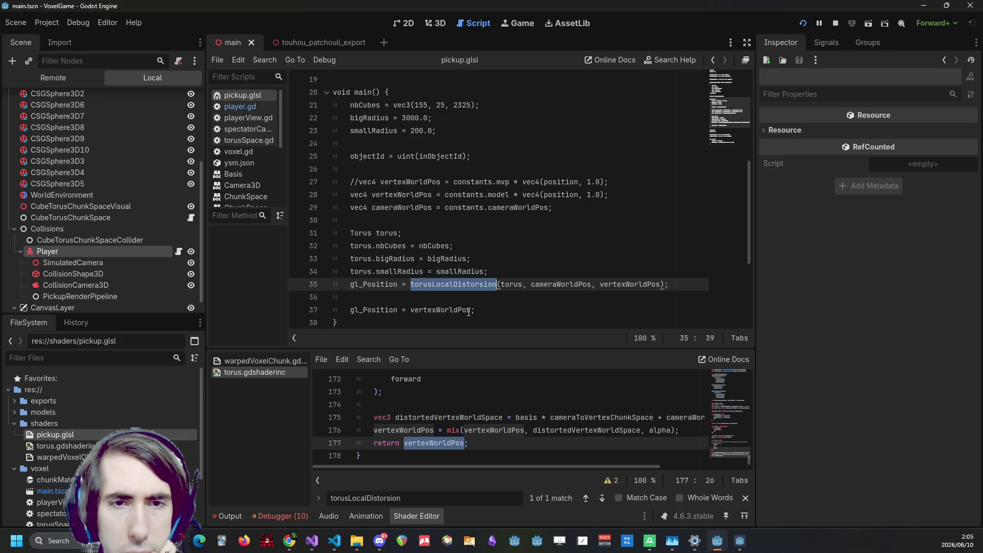
Open warpedVoxelChunk.gdshader and review its vertex code
key(Down)
key(Down)
key(Return)
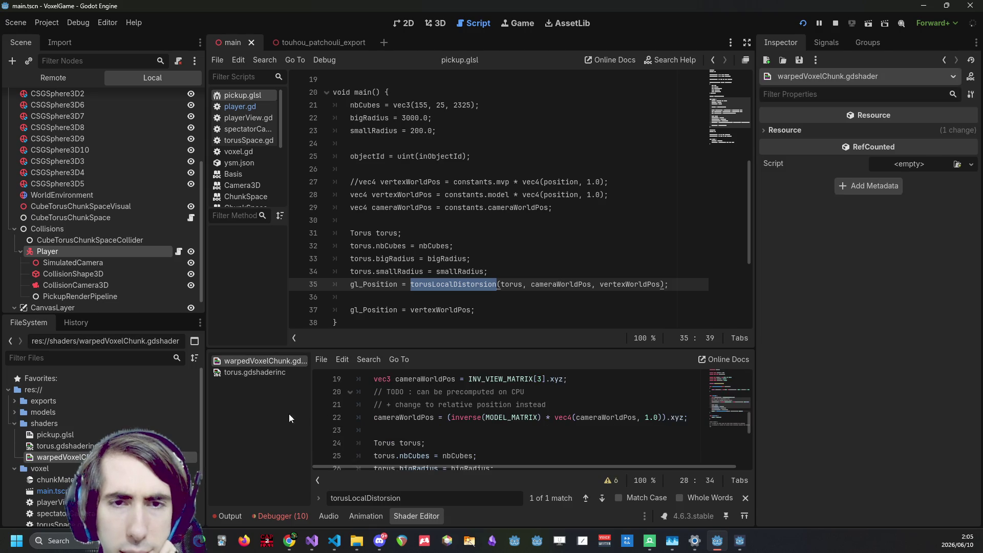
scroll(493, 435, up, 4)
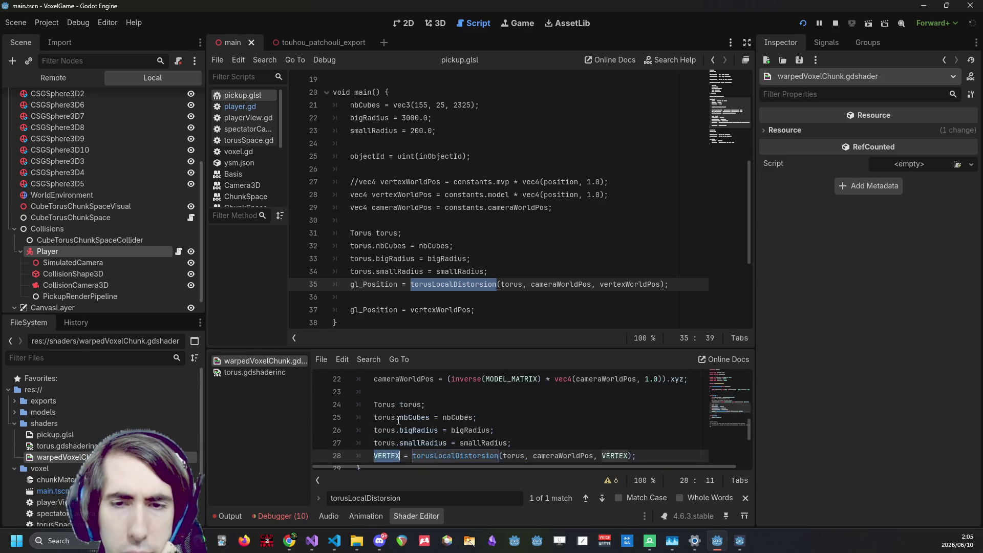
scroll(399, 420, down, 2)
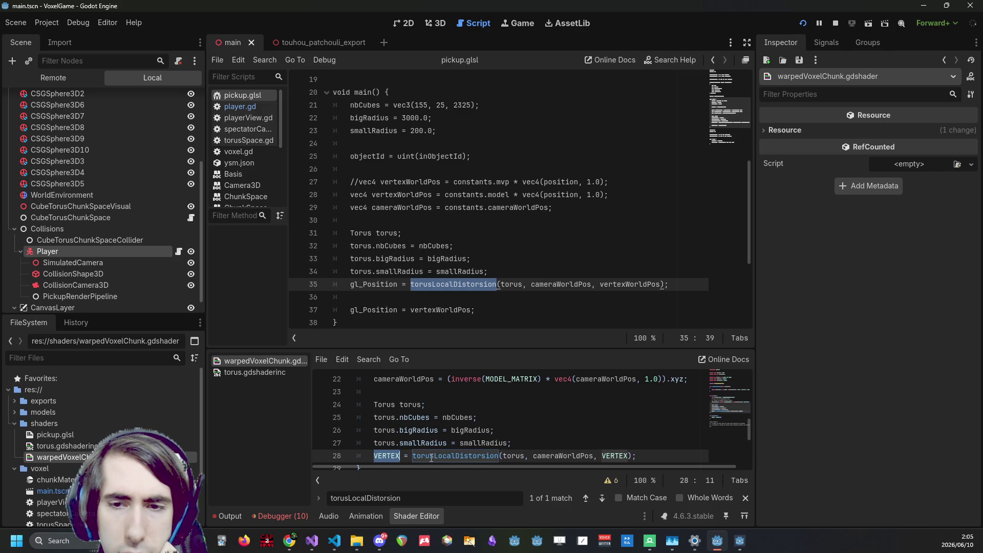
scroll(433, 458, up, 2)
scroll(429, 456, down, 2)
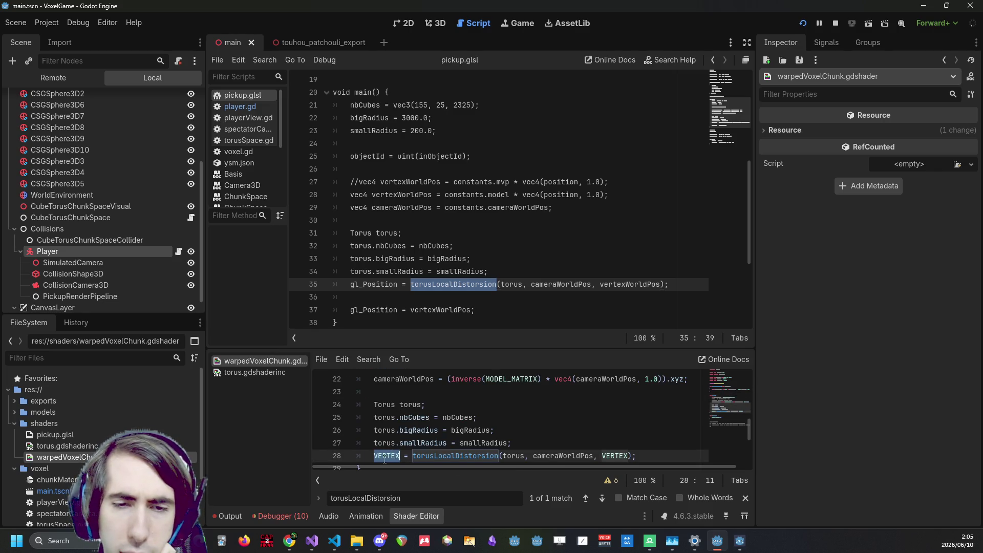
click(385, 456)
scroll(385, 457, down, 2)
scroll(386, 456, up, 2)
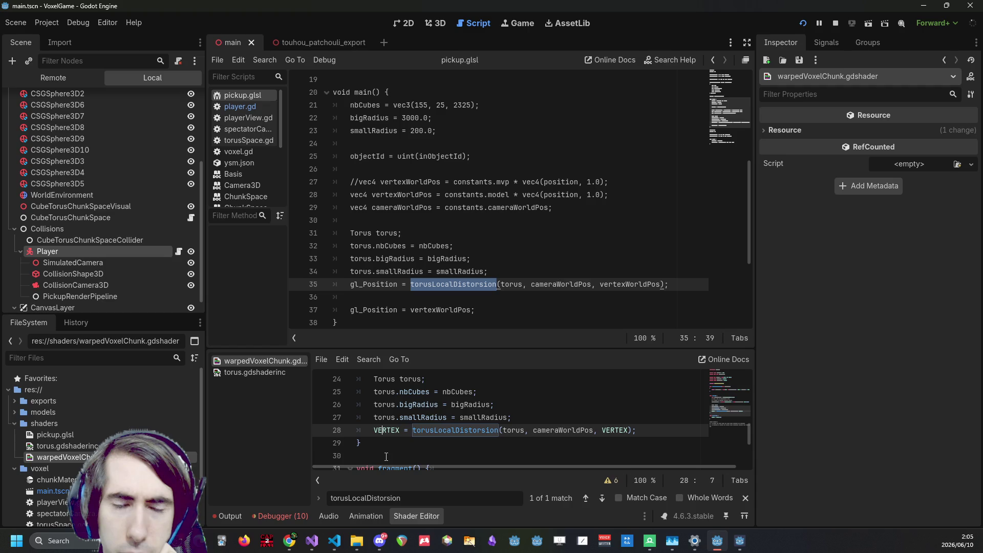
scroll(430, 313, down, 3)
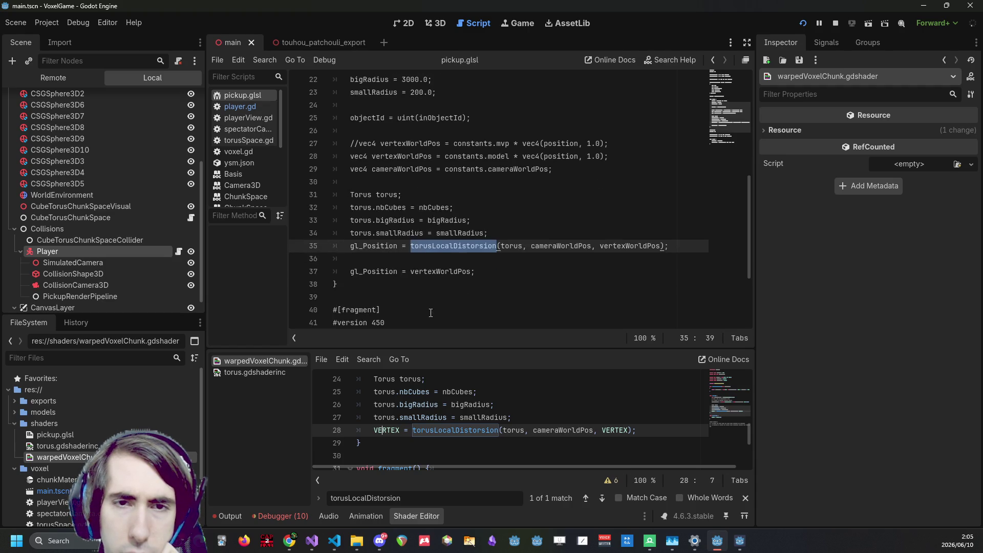
Wrap the torusLocalDistorsion call on line 35 in vec4(..., 1.0) and save
double_click(396, 195)
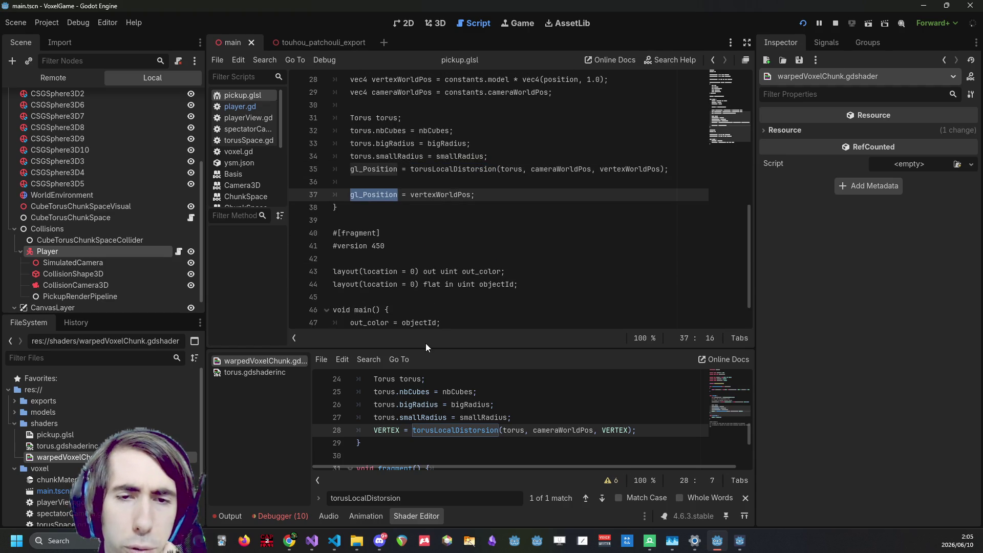
scroll(420, 262, up, 2)
click(419, 270)
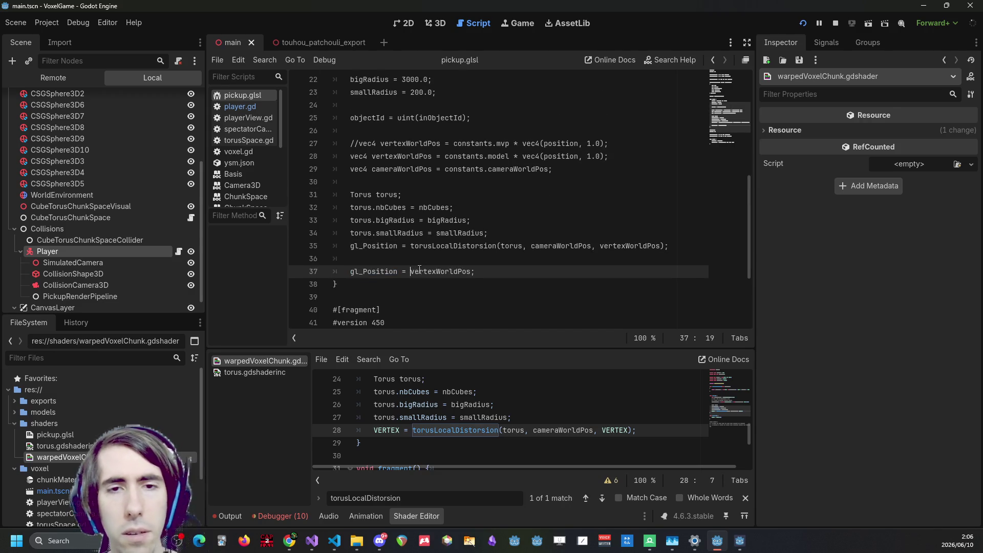
text(vec)
key(BackSpace)
key(BackSpace)
key(BackSpace)
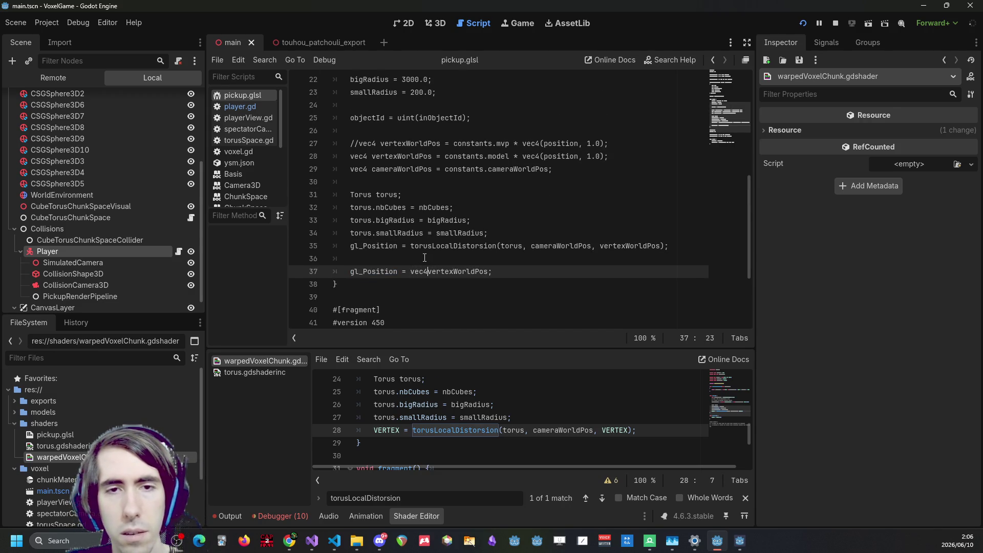
key(Up)
key(Up)
text(vec4()
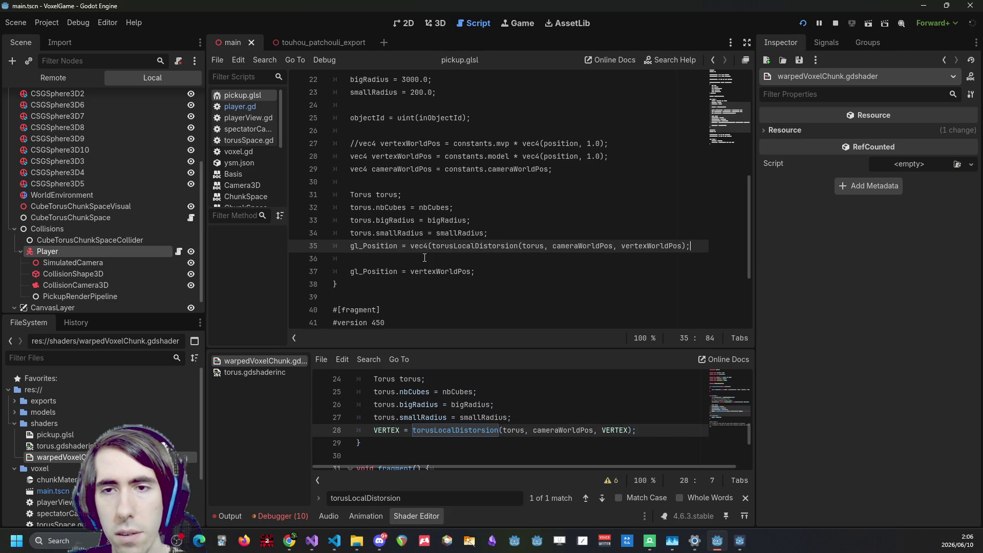
key(Left)
text(, 1.0))
key(ctrl+s)
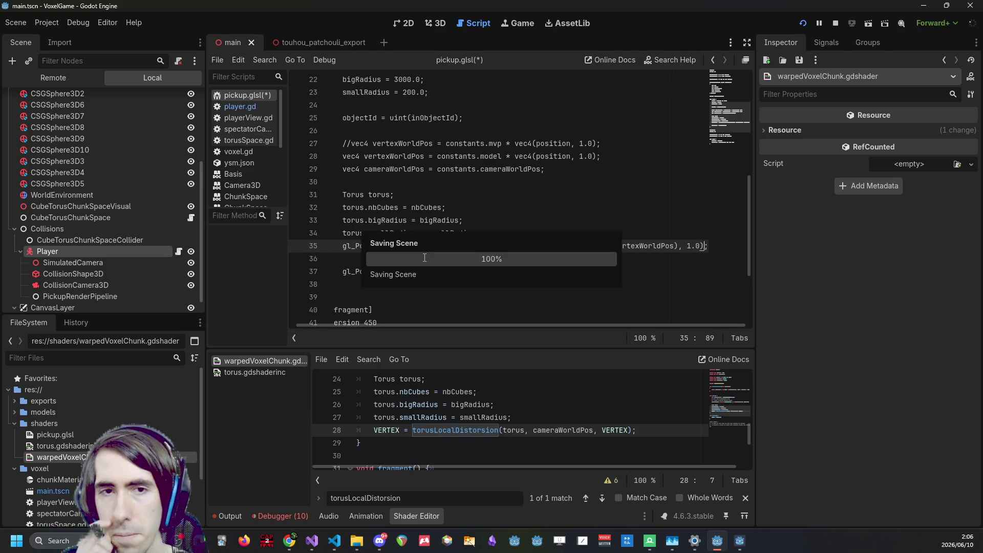
Delete the leftover gl_Position line, then undo back to the unwrapped distortion call
drag(468, 272, 262, 258)
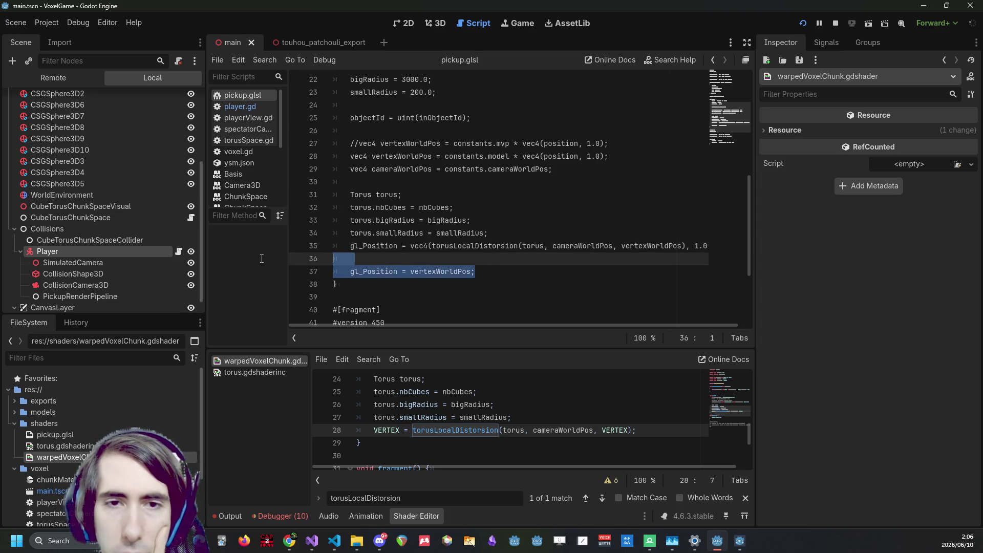
key(BackSpace)
key(BackSpace)
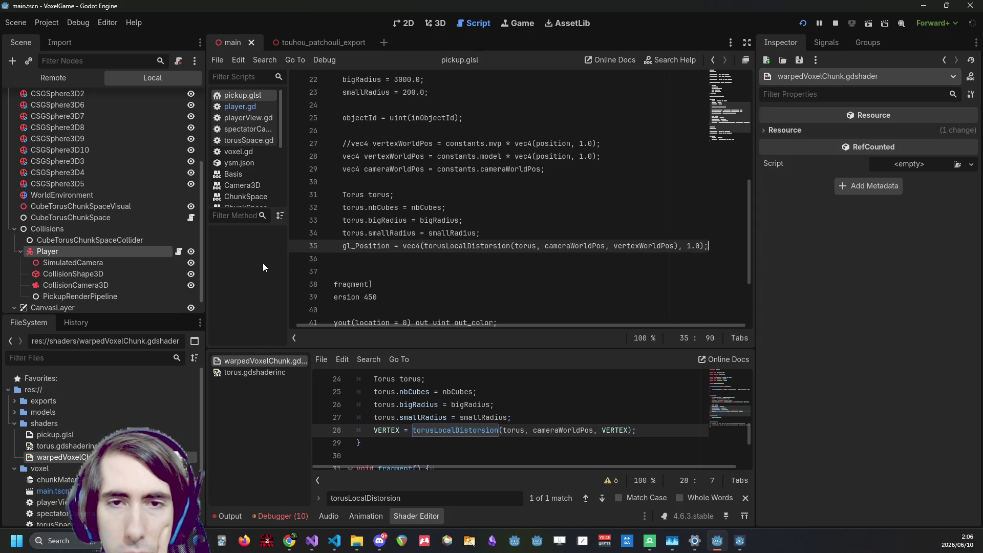
click(578, 224)
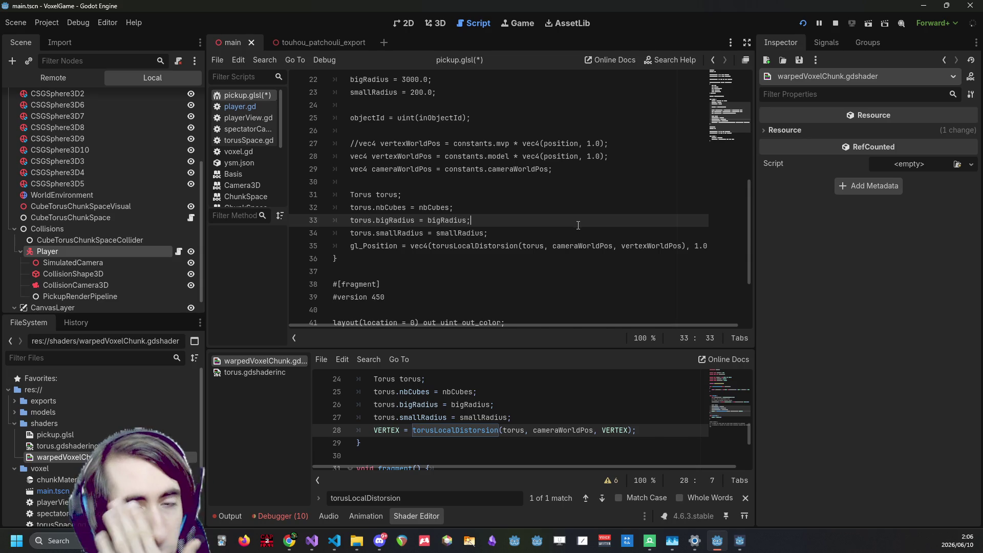
key(ctrl+z)
key(ctrl+z)
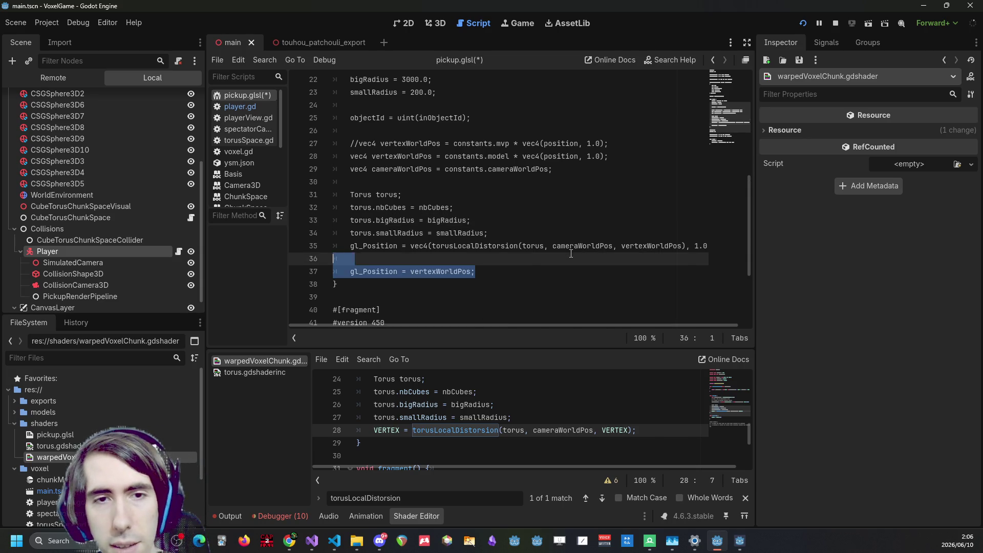
key(ctrl+z)
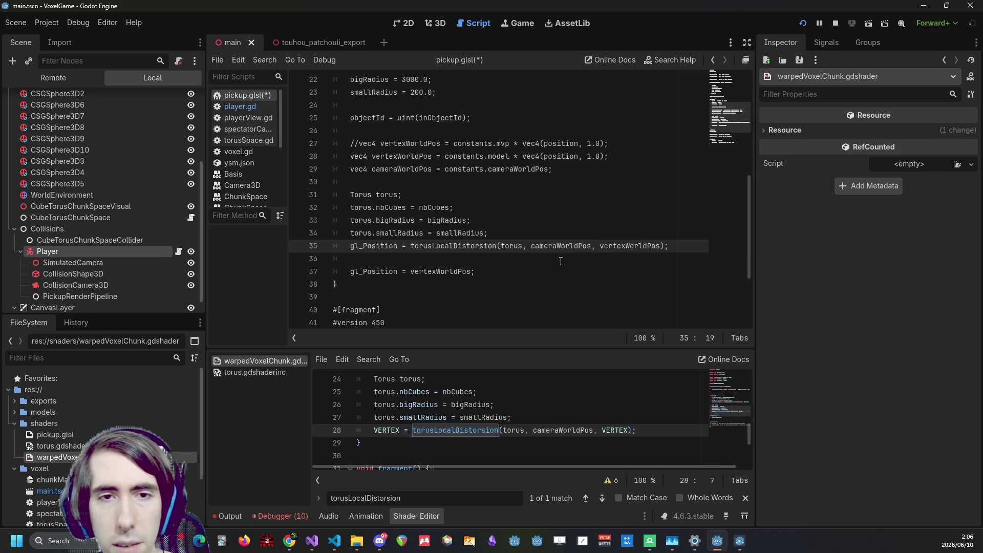
Replace gl_Position on line 35 with 'vec3 finalVertexPos' and save
key(Home)
key(ctrl+shift+Left)
text(vec3 )
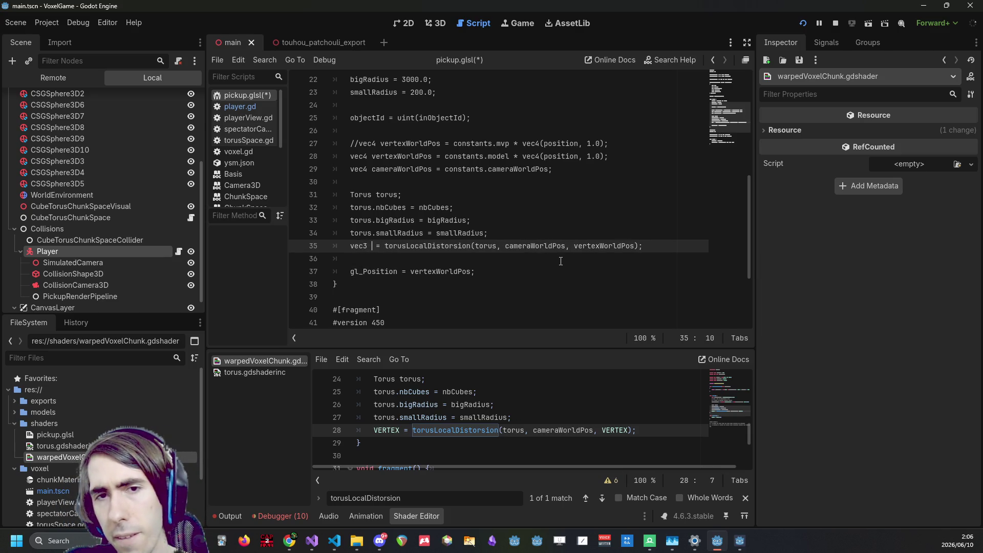
text(finalVer)
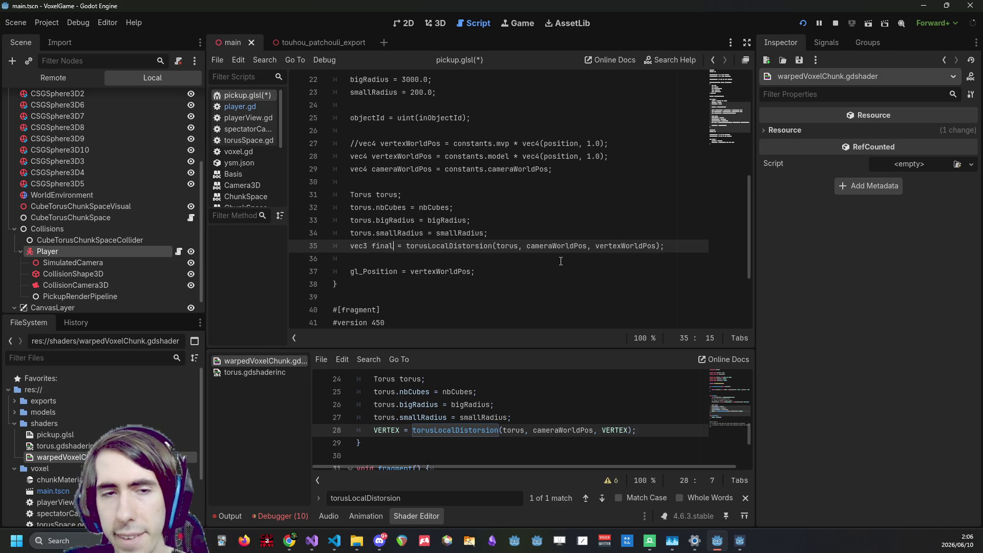
text(texPos)
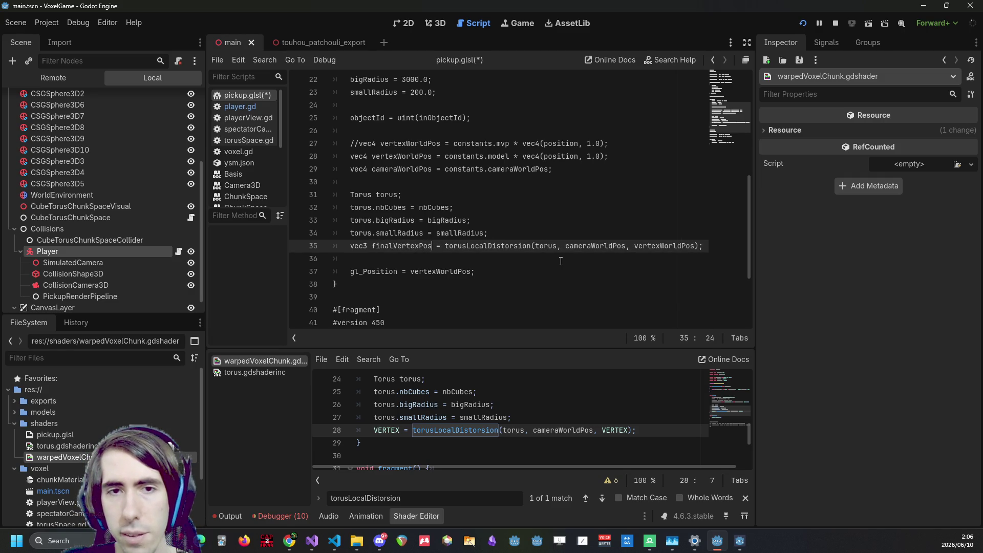
key(ctrl+s)
Replace vertexWorldPos on line 37 with finalVertexPos
double_click(400, 246)
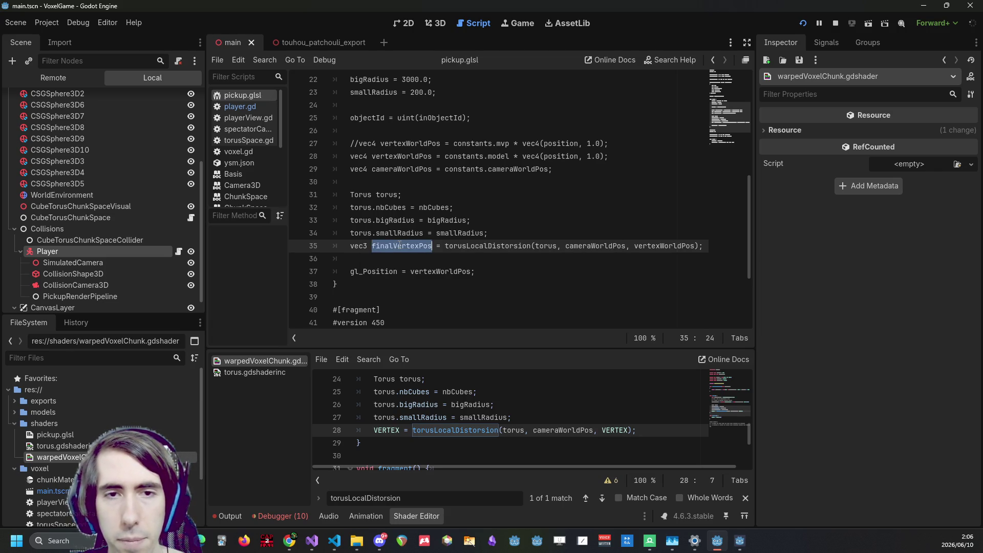
key(ctrl+c)
double_click(432, 272)
key(ctrl+v)
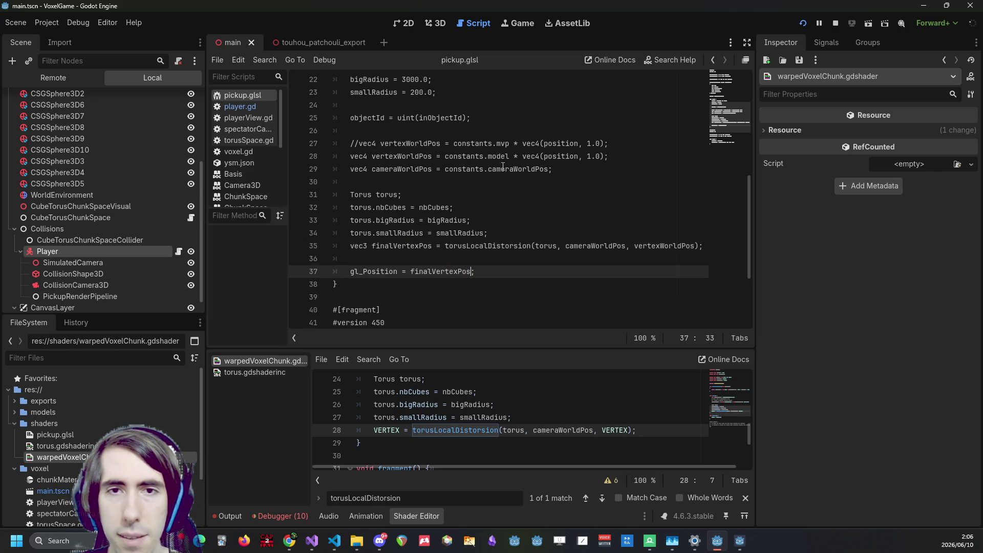
Make line 37 read gl_Position = constants.vp * vec4(finalVertexPos, 1.0) and save
drag(453, 144, 510, 145)
key(ctrl+c)
click(410, 271)
key(ctrl+v)
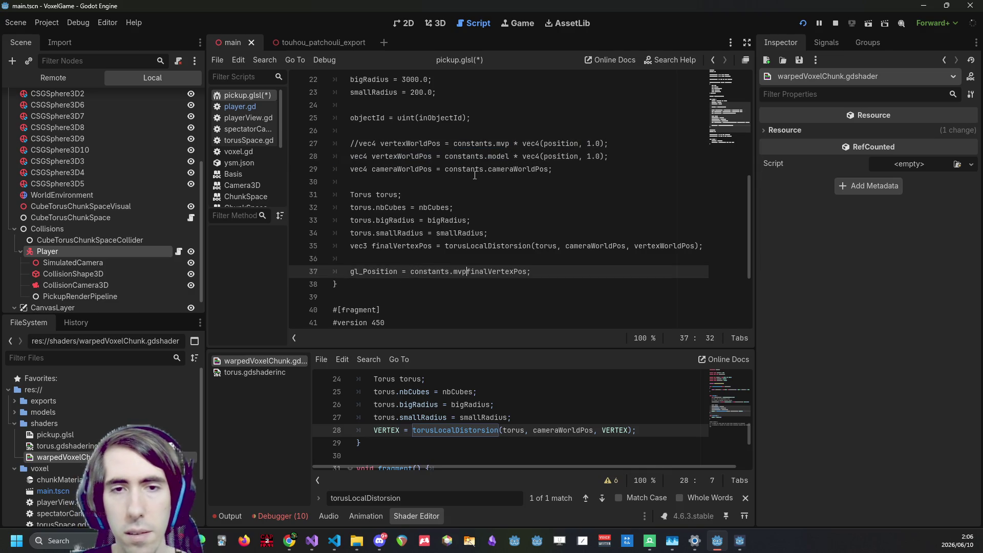
key(BackSpace)
key(Right)
key(Right)
text(* ve)
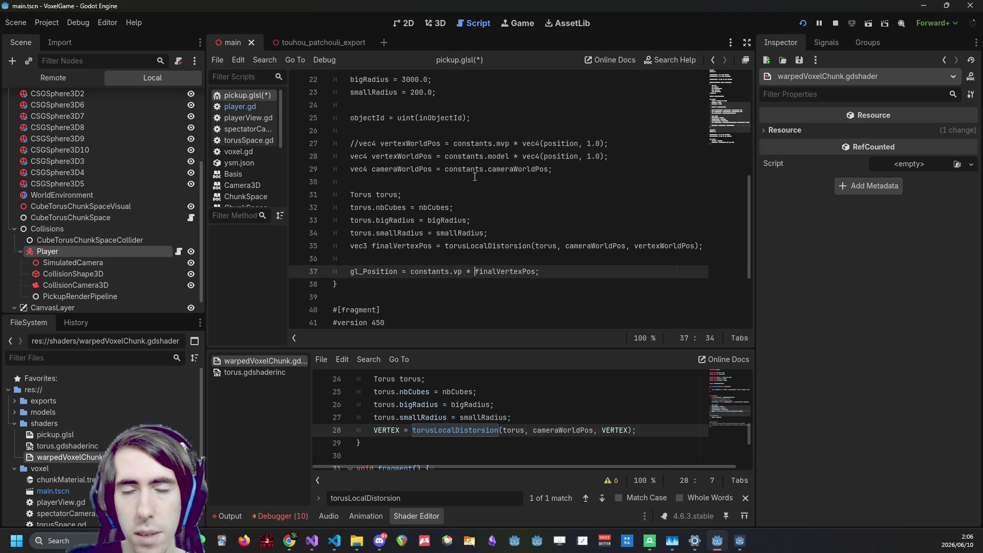
text(c4()
key(ctrl+Right)
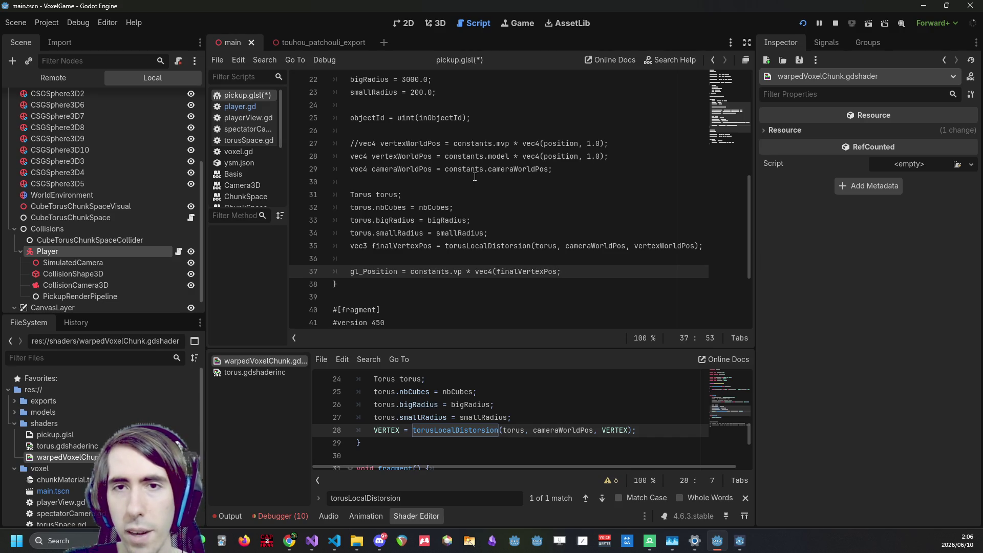
text(, 1.0))
key(ctrl+s)
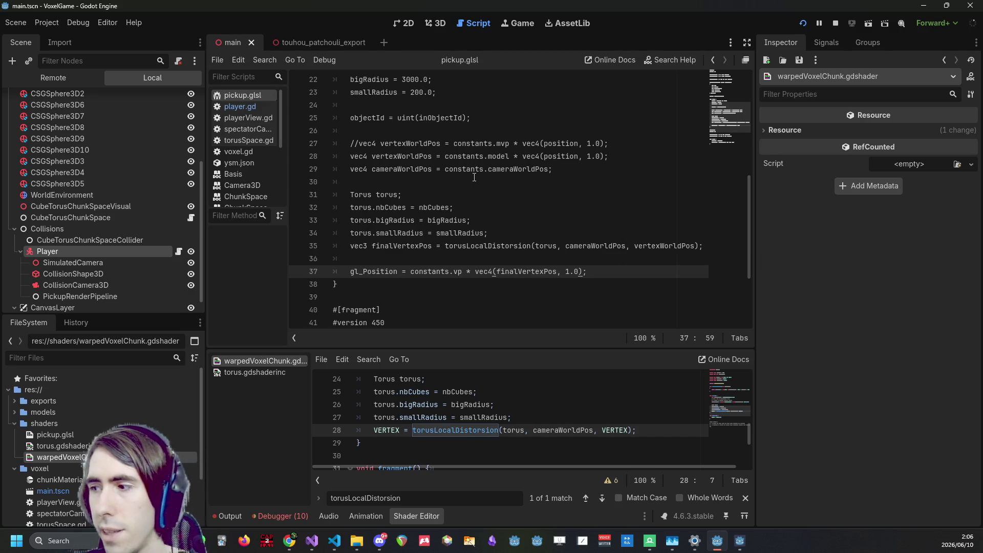
scroll(378, 273, up, 1)
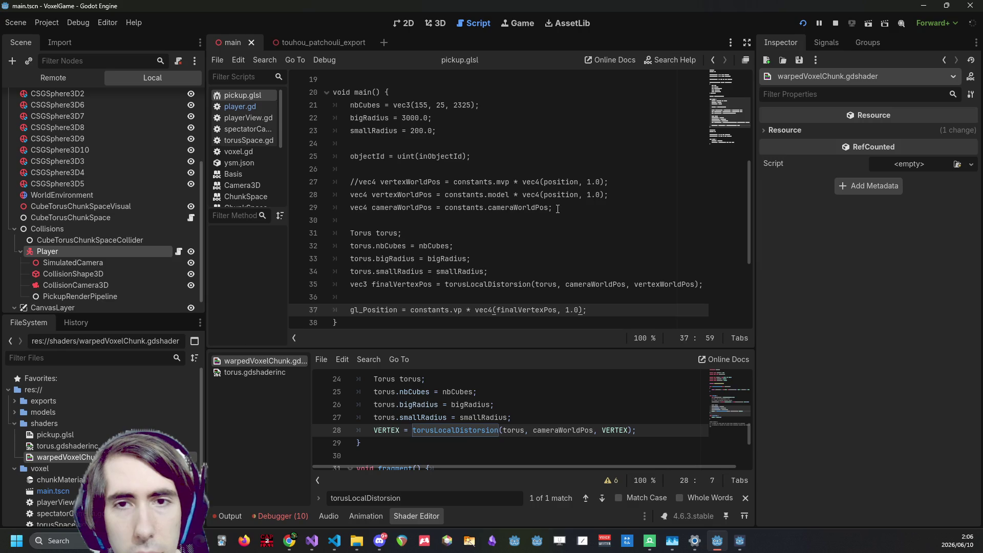
Rename the mvp push constant field to vp and add a 'mat4 model;' field
double_click(418, 195)
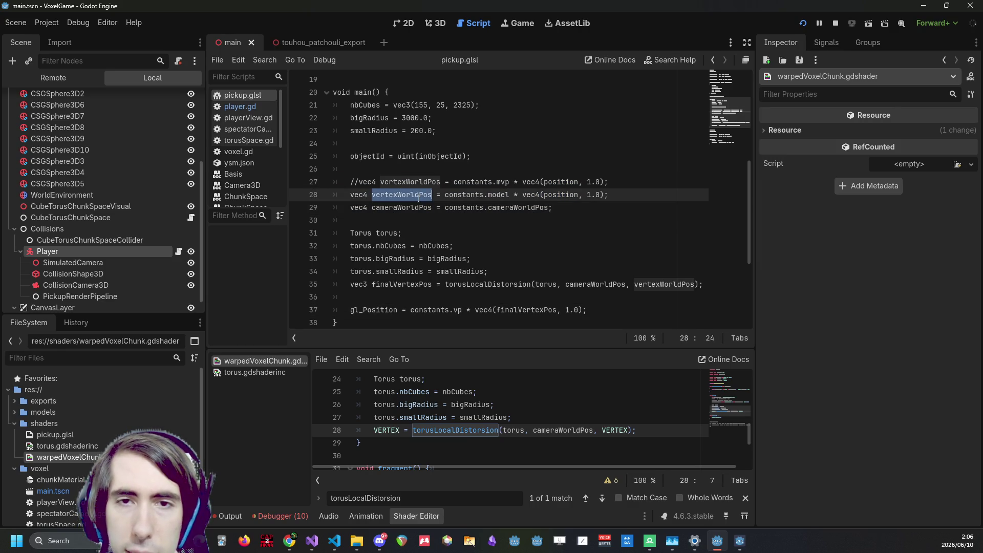
click(507, 196)
scroll(507, 199, up, 5)
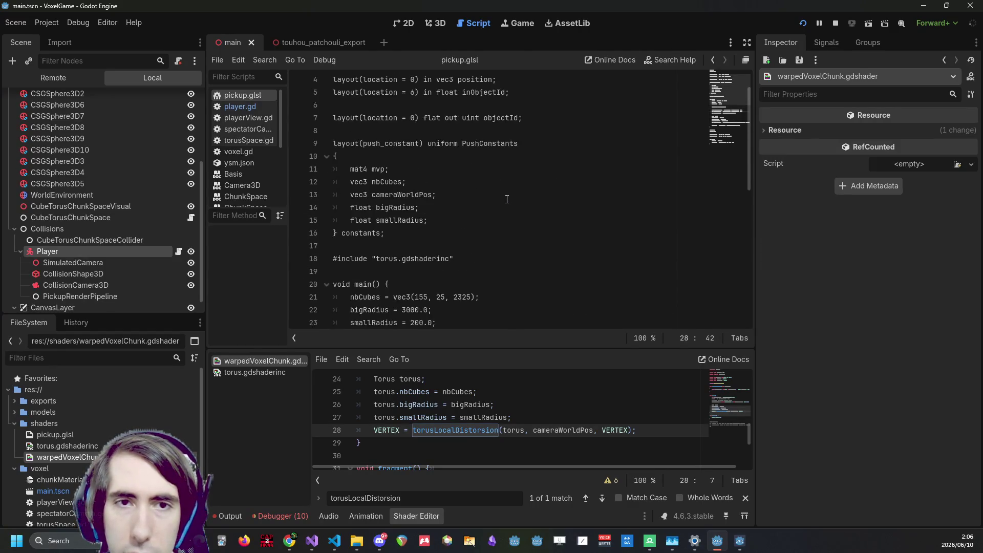
scroll(507, 199, down, 2)
click(438, 110)
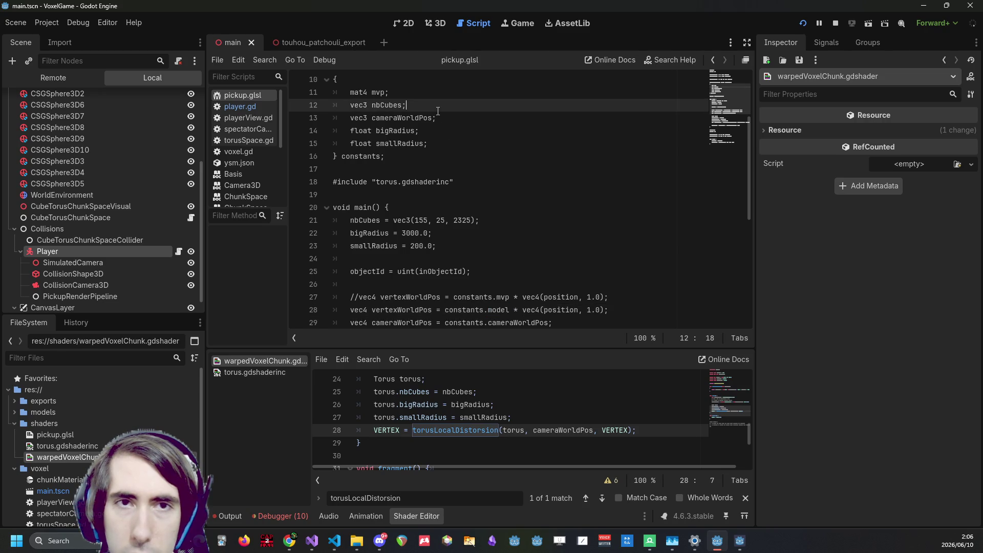
click(439, 96)
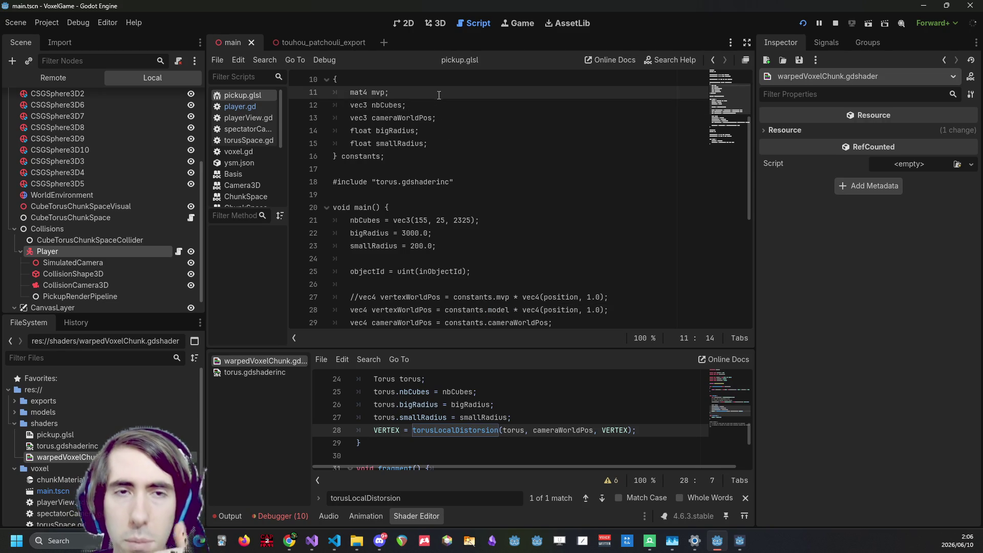
key(Left)
key(BackSpace)
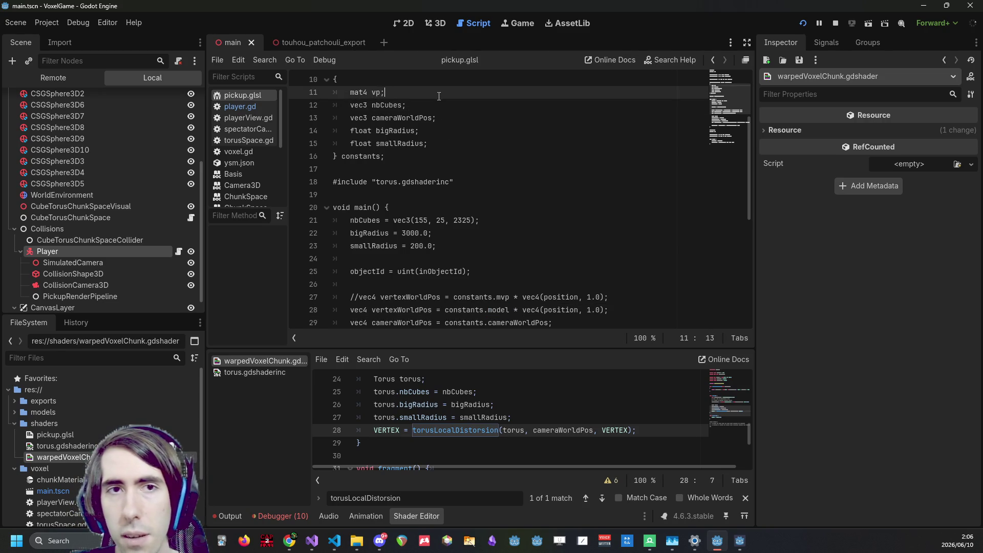
key(Return)
text(mat4 mo)
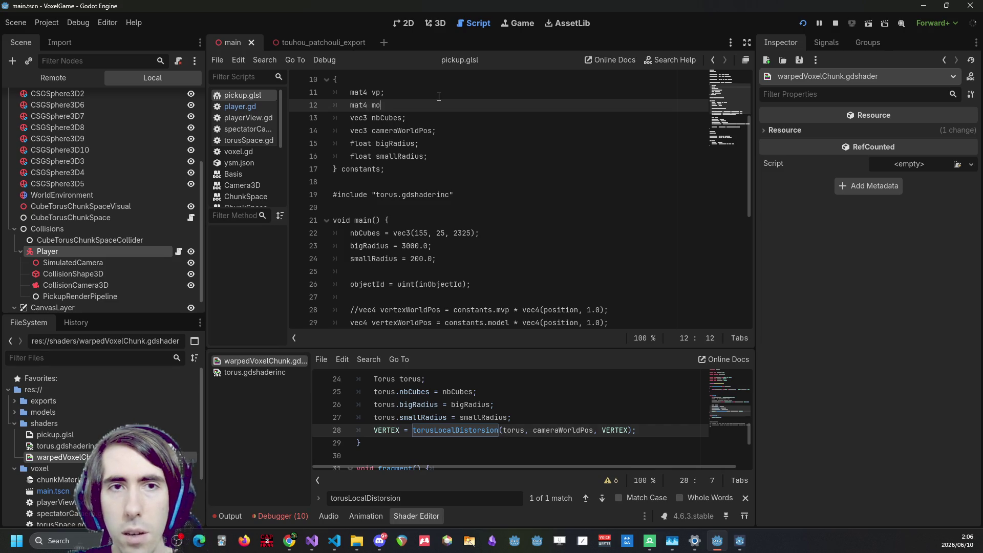
text(del;)
Move the cameraWorldPos field above nbCubes and save
click(441, 156)
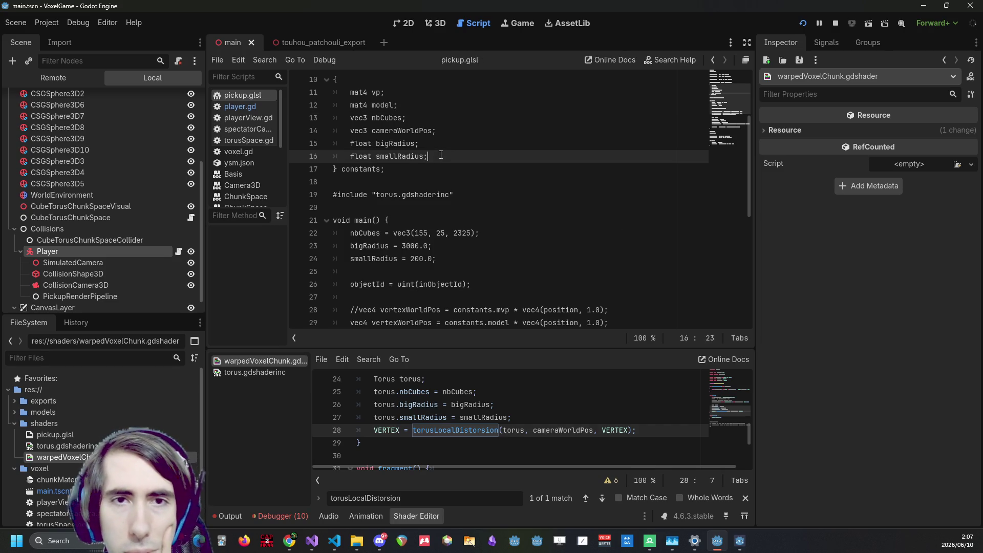
drag(441, 155, 350, 131)
click(455, 136)
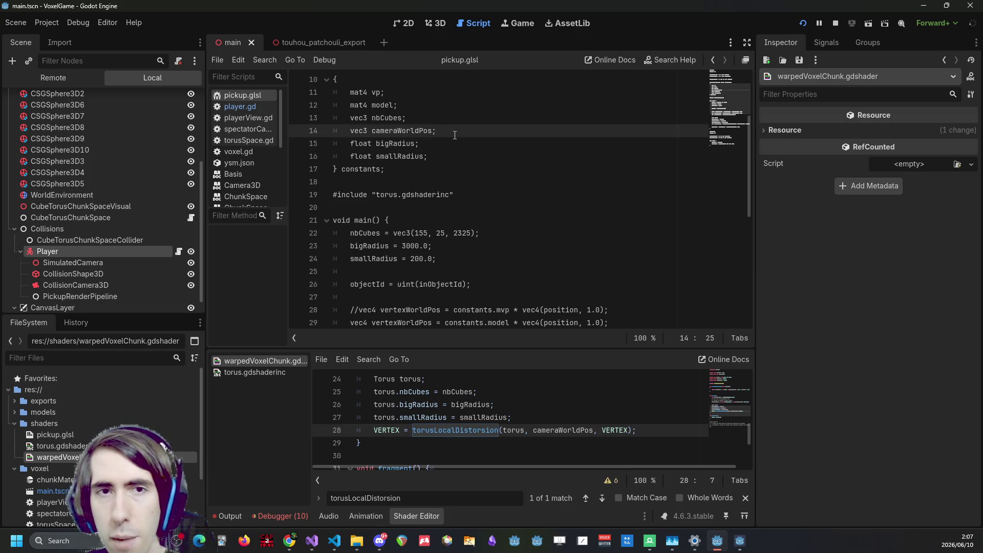
key(alt+Up)
key(ctrl+s)
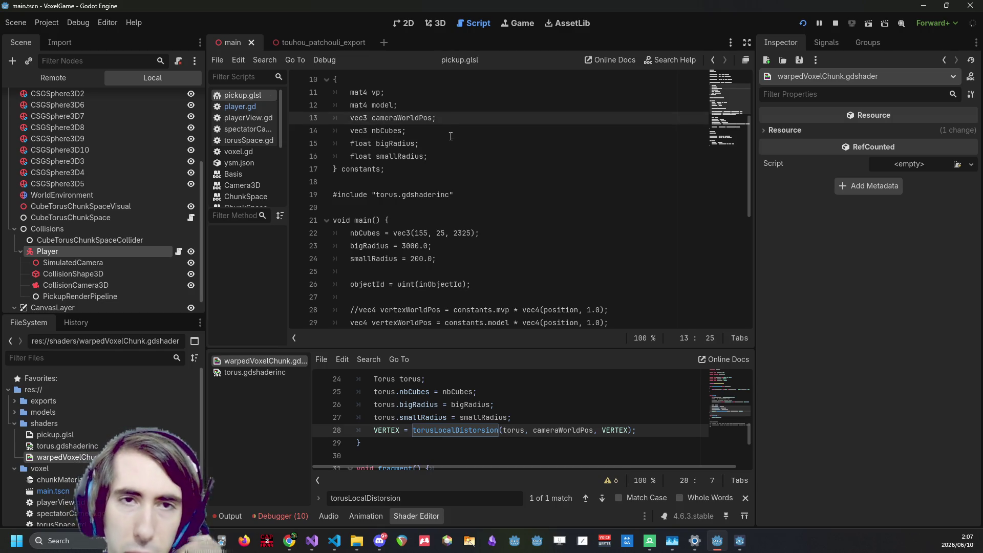
drag(451, 135, 456, 169)
click(457, 148)
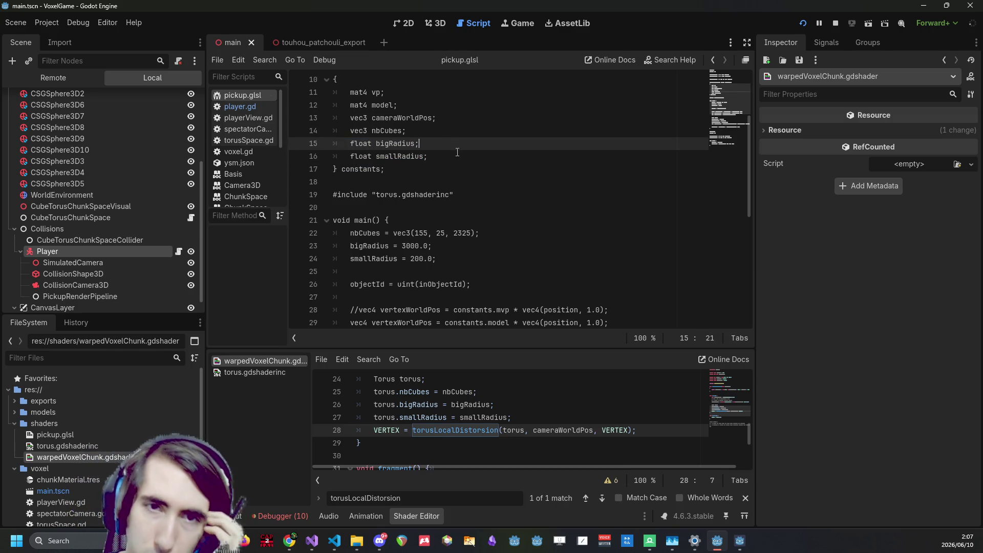
Comment out the hardcoded nbCubes, bigRadius and smallRadius assignments, then switch to Visual Studio
drag(437, 259, 333, 233)
click(278, 514)
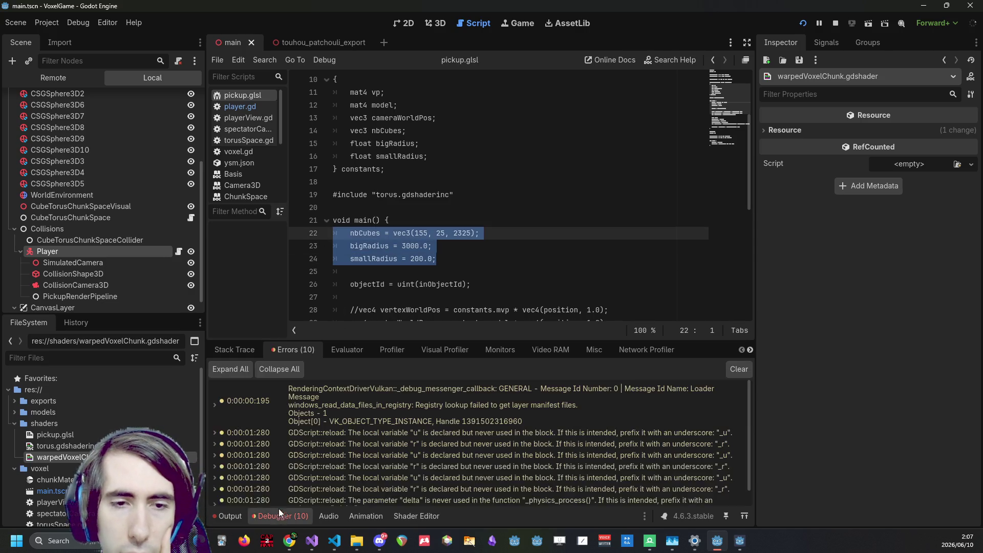
click(260, 348)
click(477, 261)
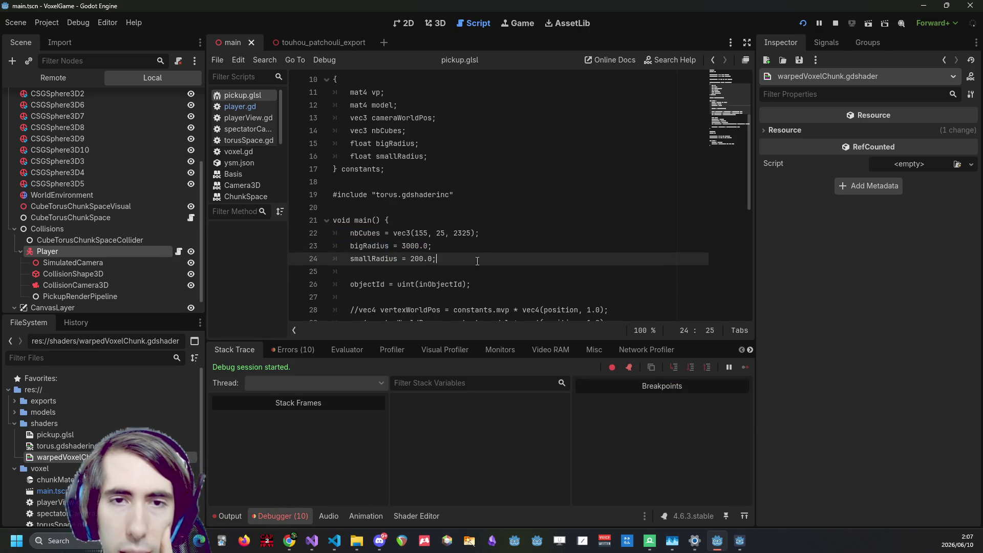
click(350, 233)
key(ctrl+k)
key(Down)
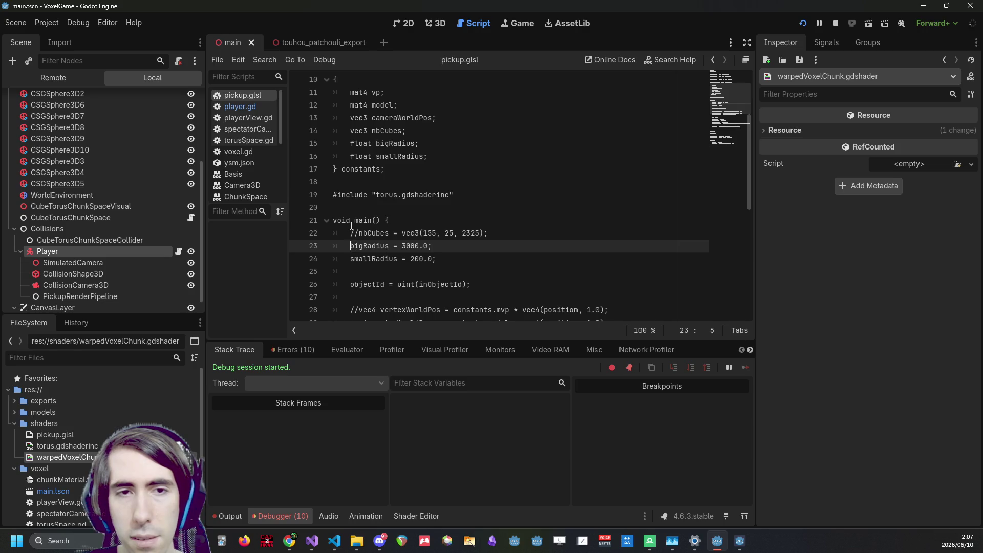
key(ctrl+k)
key(Down)
key(ctrl+k)
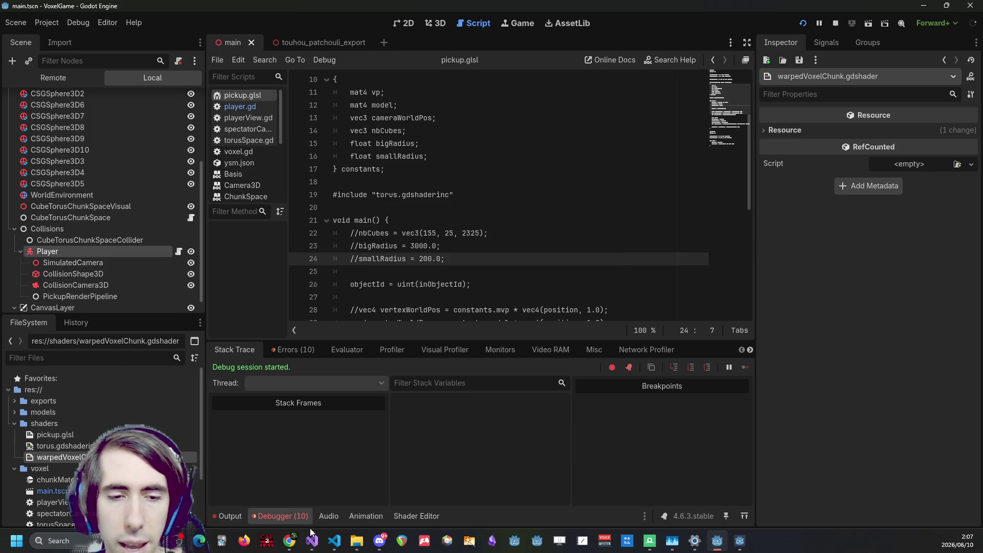
click(311, 533)
click(334, 169)
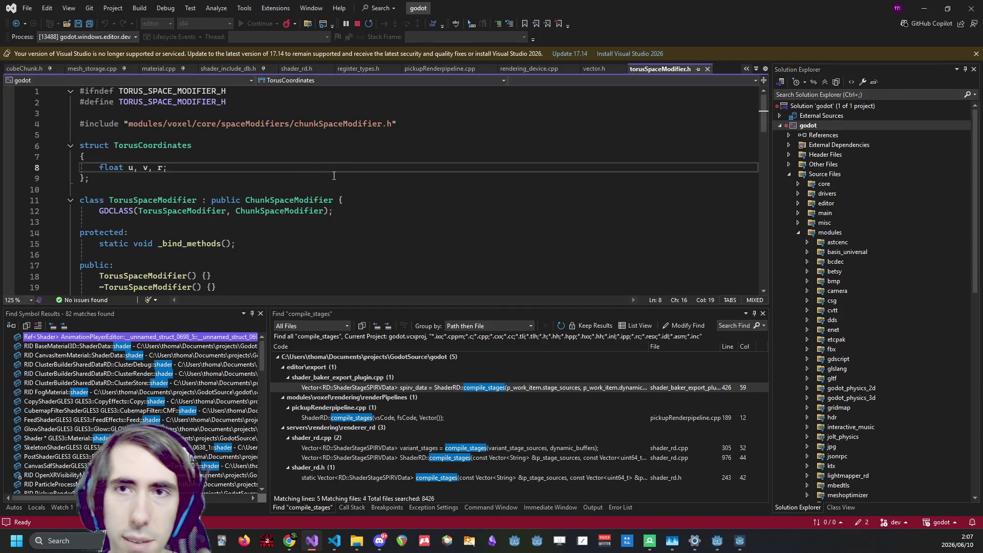
Check the UniformBuffer struct's Projection mvp in pickupRenderpipeline.cpp, then minimize Visual Studio
key(ctrl+Tab)
key(ctrl+Tab)
key(ctrl+Tab)
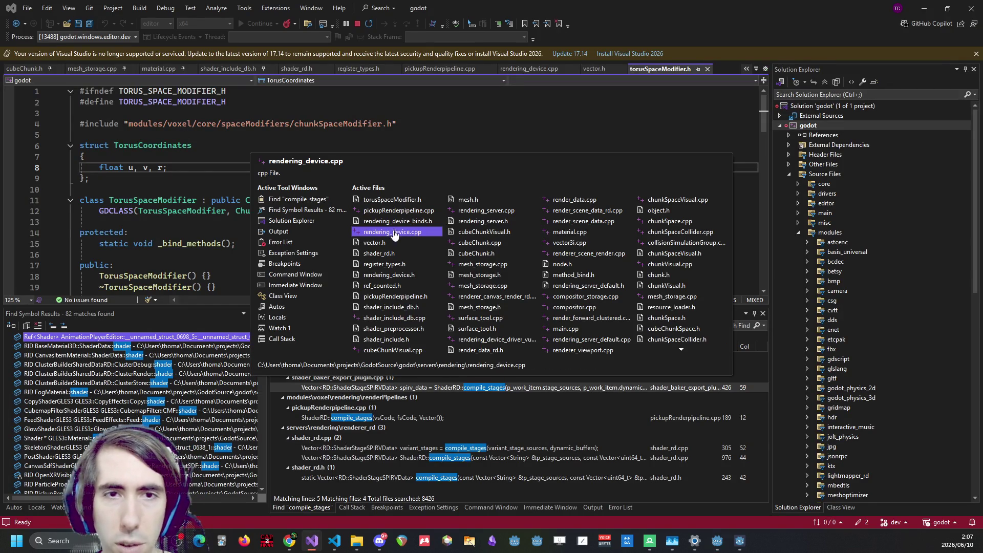
key(Escape)
key(ctrl+Tab)
drag(769, 154, 761, 104)
click(262, 201)
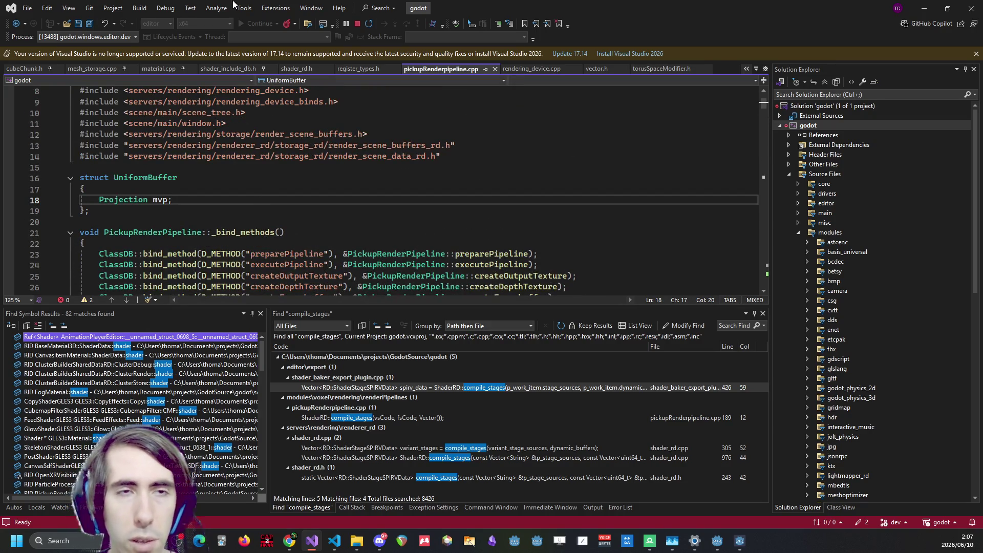
click(924, 8)
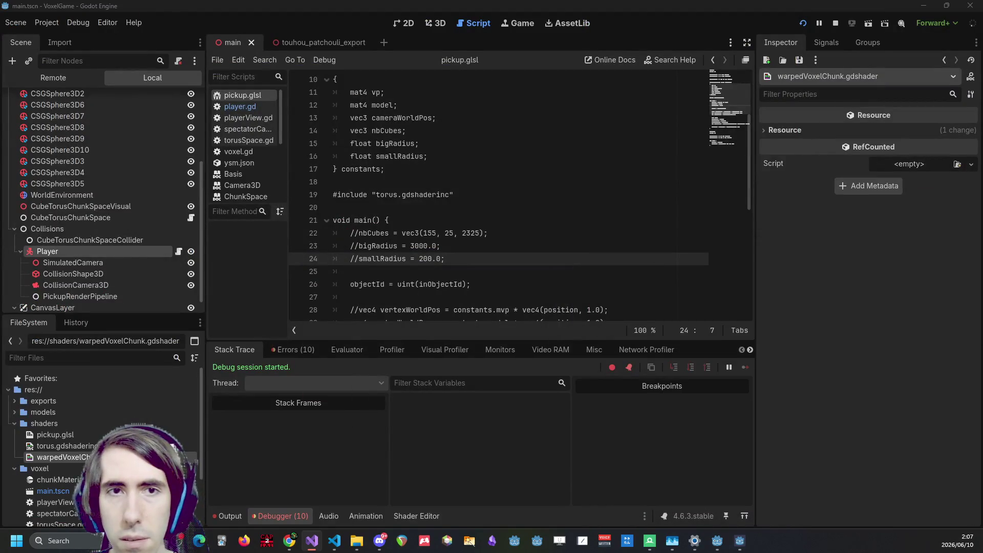
Scroll up through pickupRenderpipeline.cpp in the maximized Visual Studio window
scroll(558, 186, up, 2)
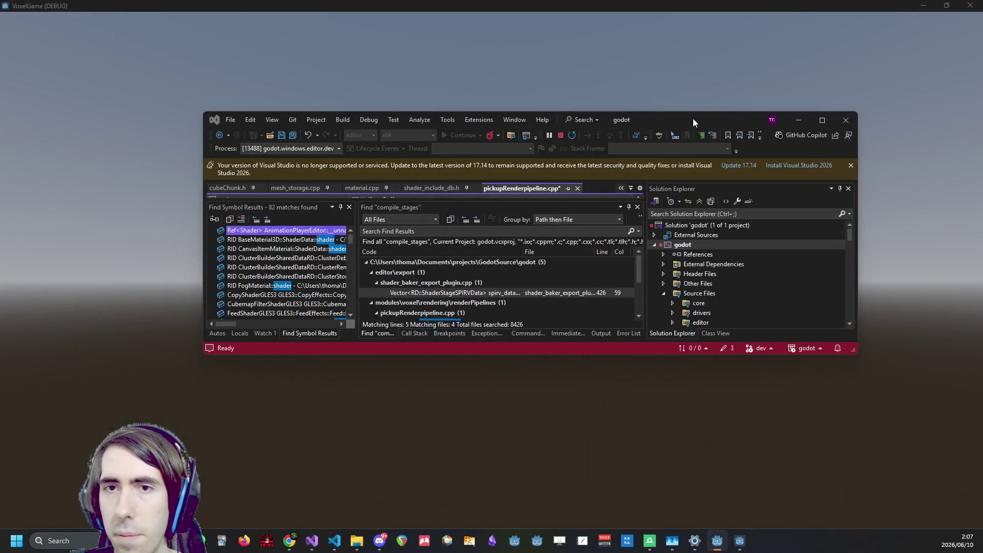
Maximize the code editor and close the running game window
double_click(692, 118)
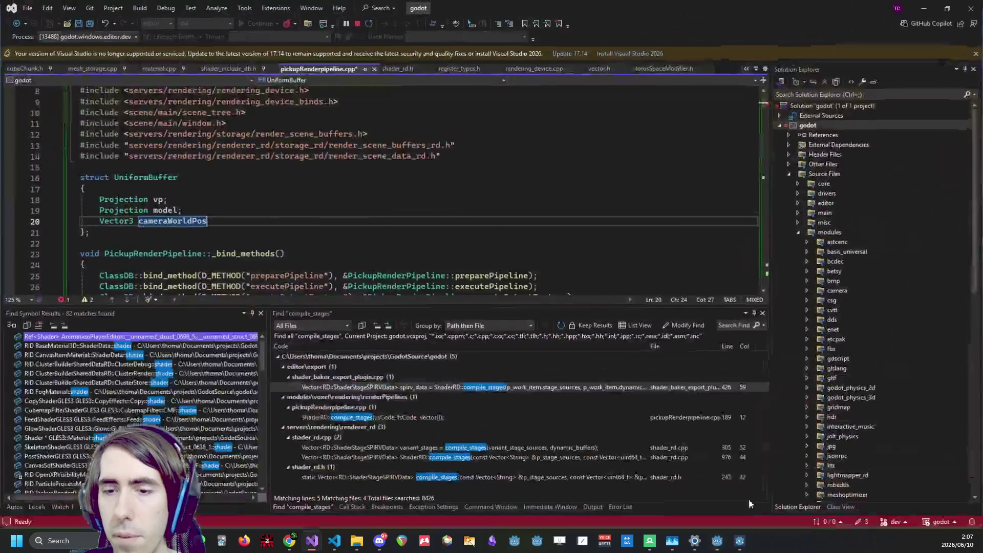
right_click(745, 537)
click(733, 517)
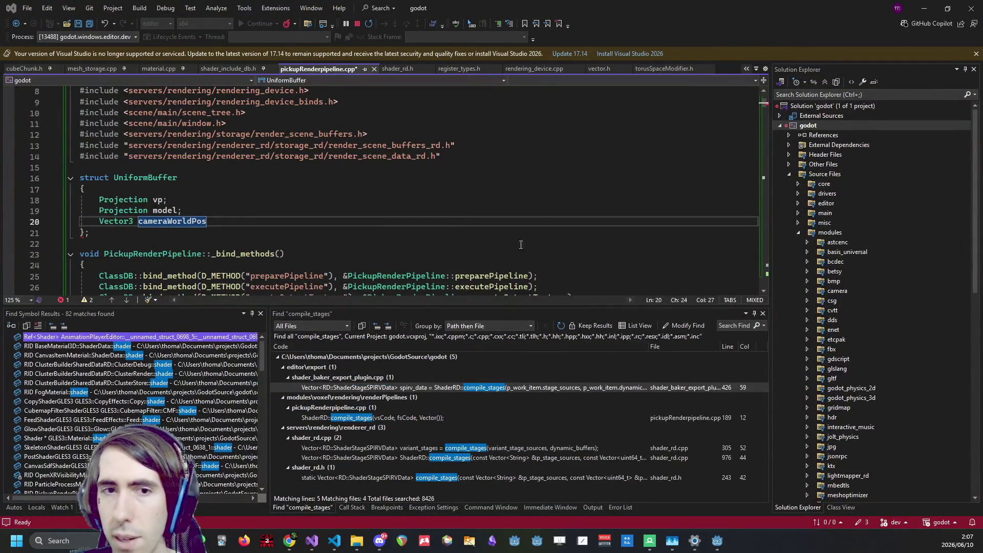
click(234, 221)
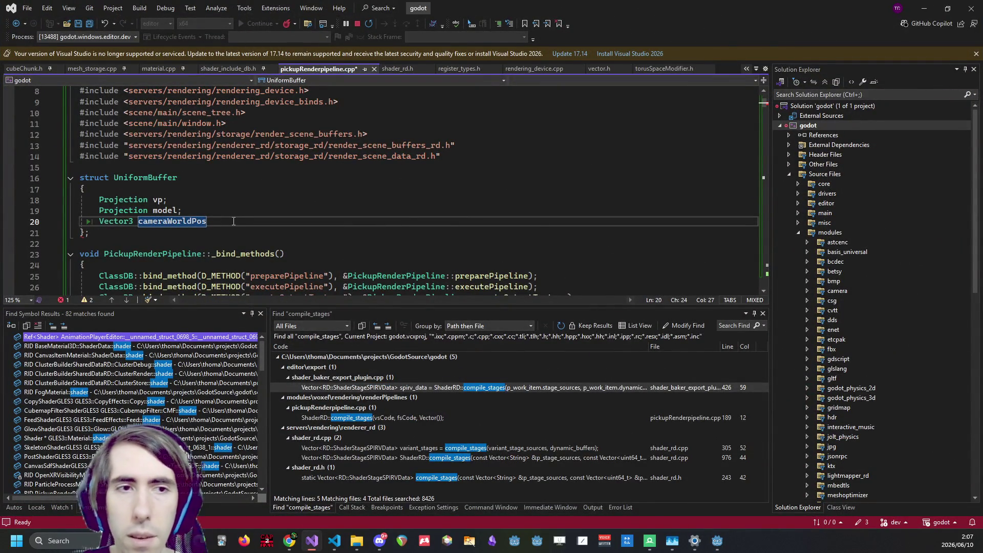
Add a 'Vector3 nbCubes;' field after cameraWorldPos in UniformBuffer
text(;)
key(Return)
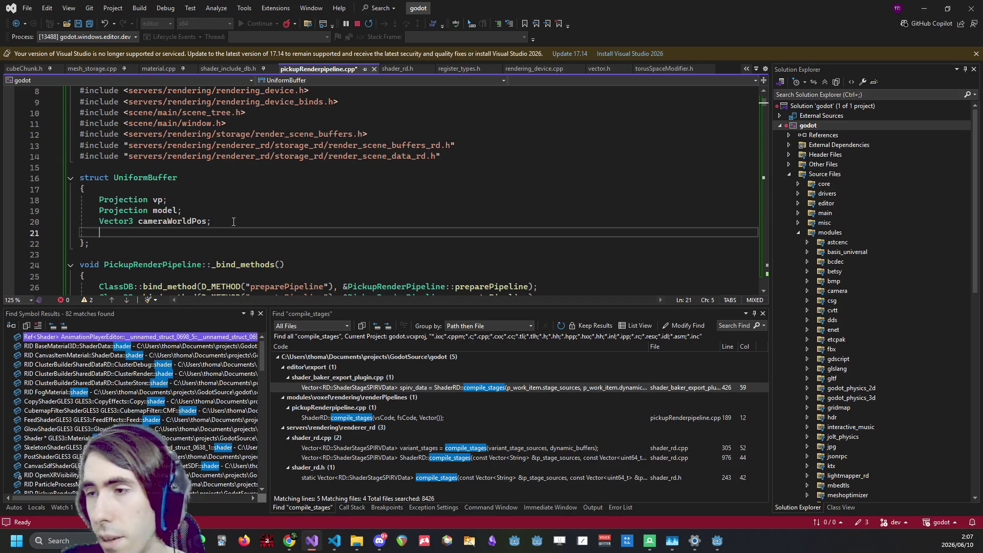
text(vec3 nbCubes;)
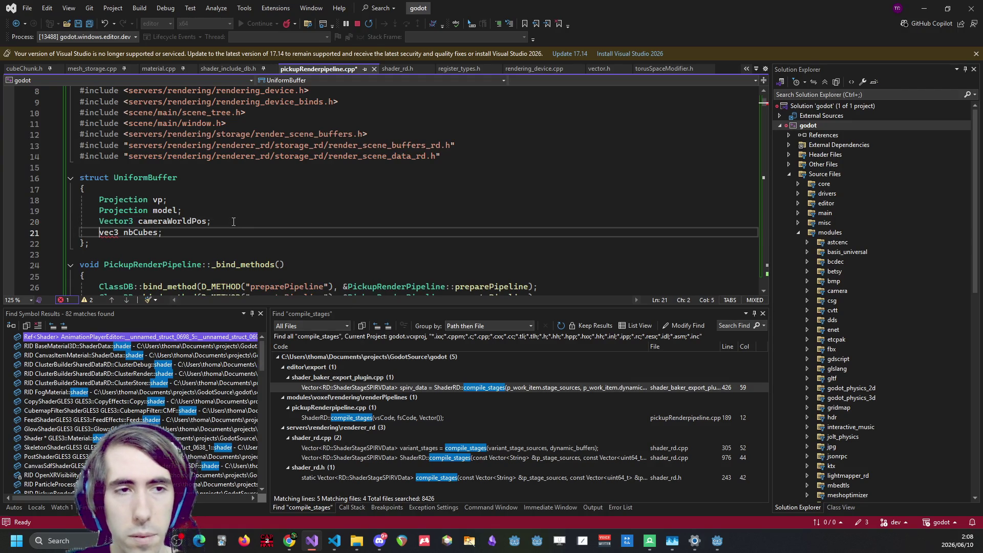
key(ctrl+shift+Left)
key(Left)
key(ctrl+BackSpace)
text(Vector3)
Add 'float bigRadius;' and 'float smallRadius;' fields and save the file
key(End)
key(Return)
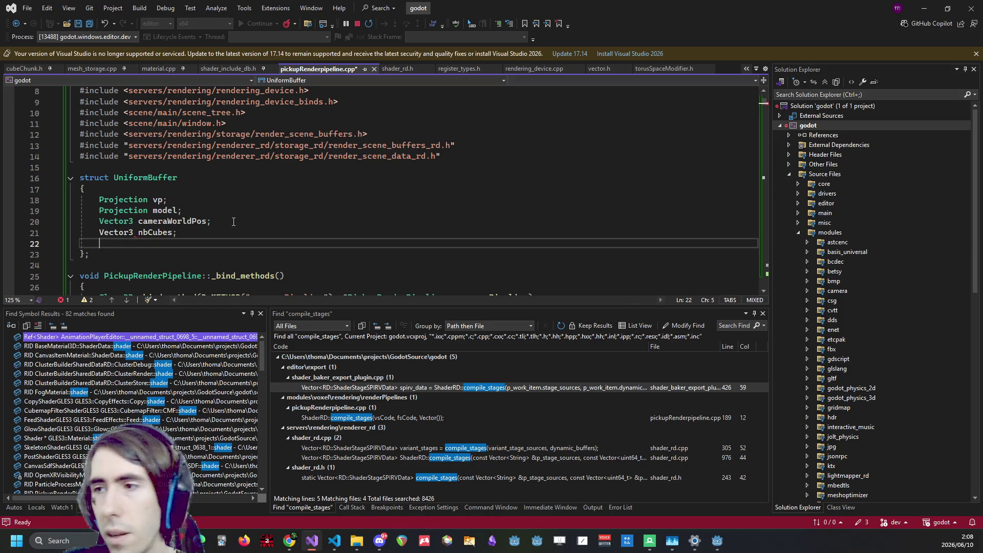
text(float biG)
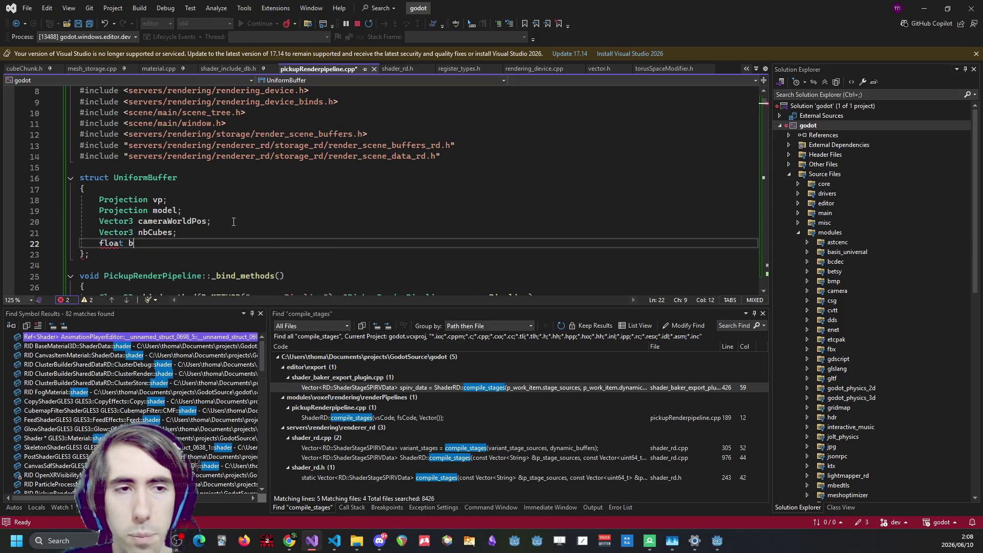
key(BackSpace)
text(gRadius;)
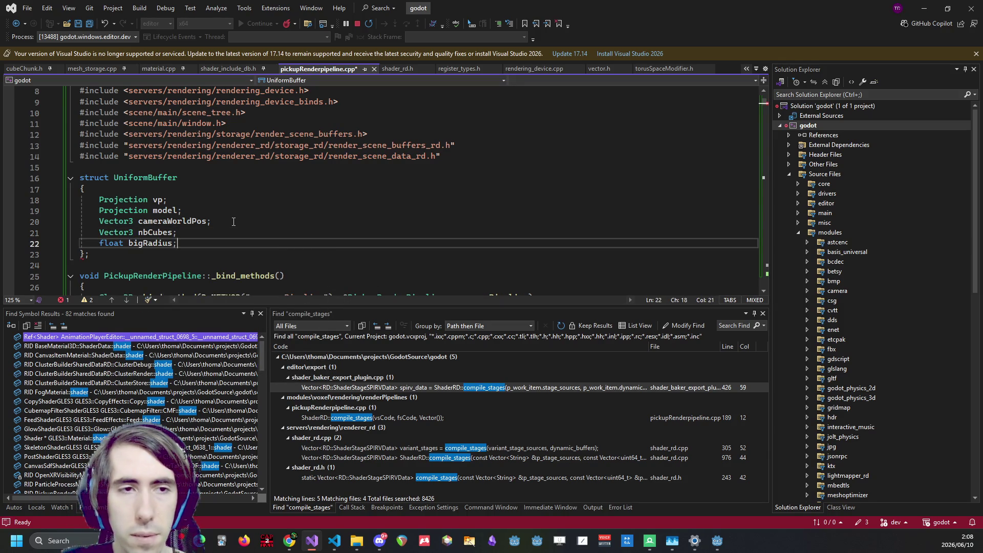
key(Return)
text(float smallRadius;)
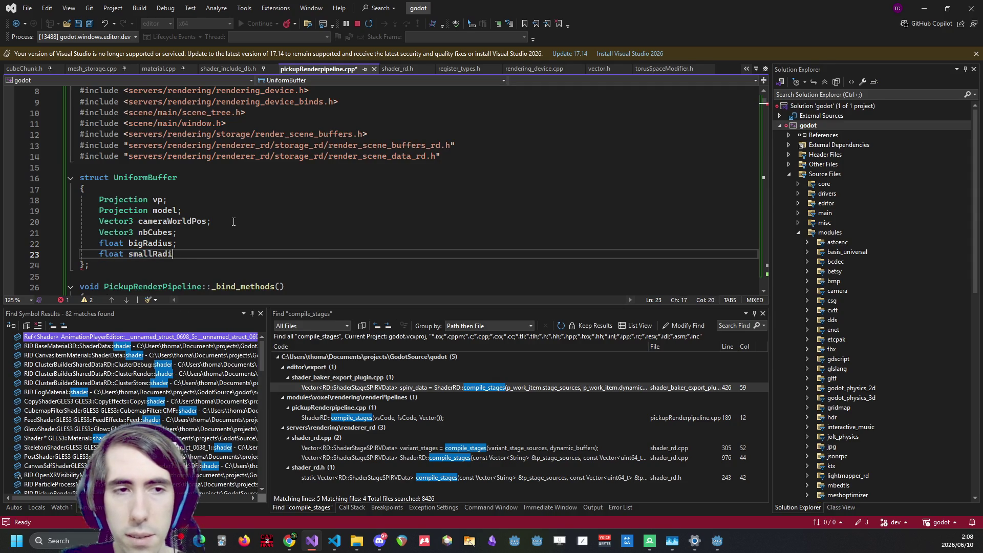
key(ctrl+s)
Search the file for UniformBuffer and step through its usages
double_click(167, 178)
key(ctrl+c)
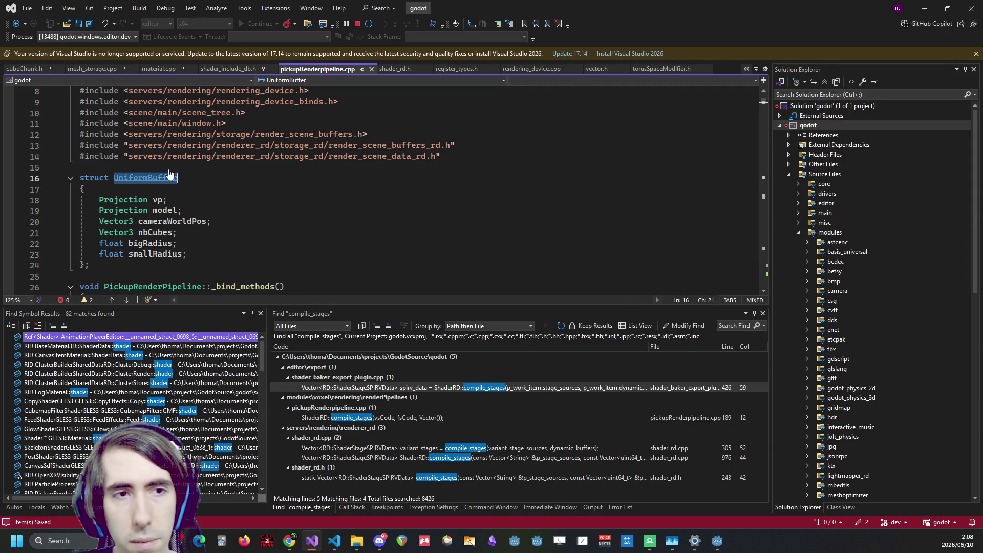
key(ctrl+f)
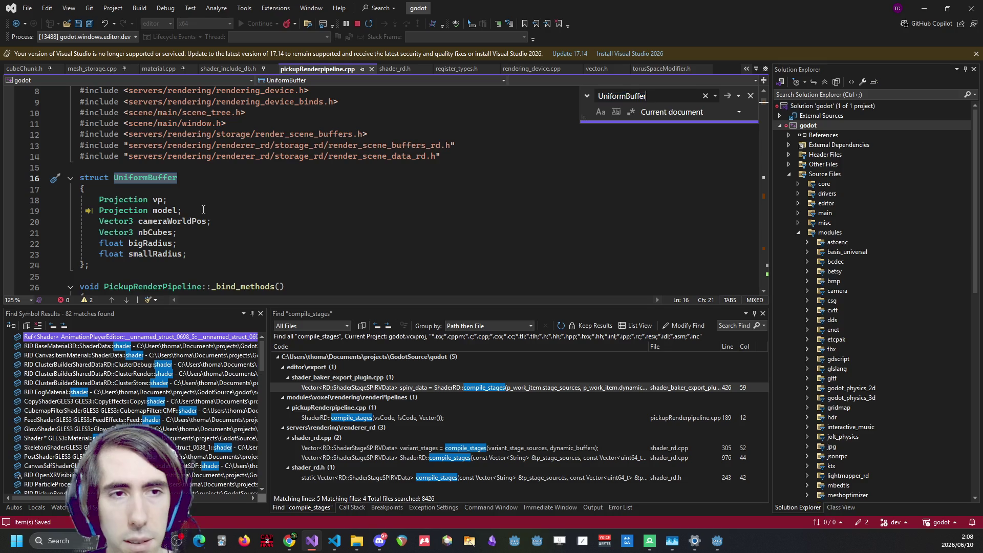
key(Return)
key(Return)
key(Return)
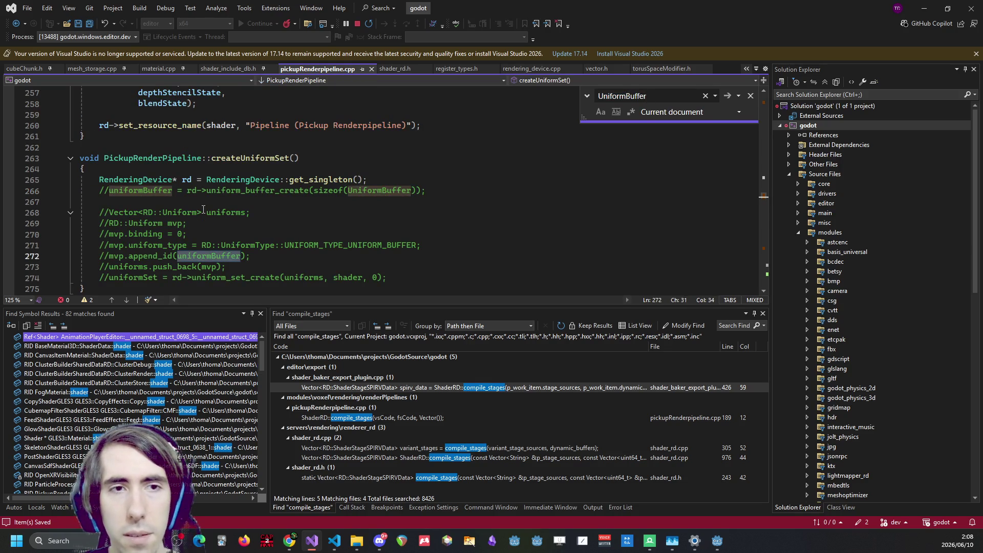
key(Return)
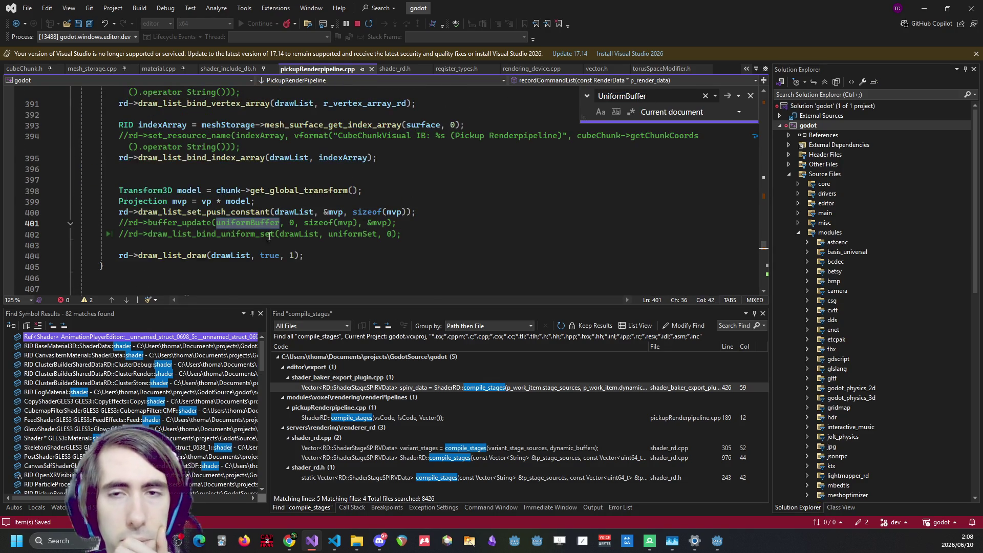
key(Return)
key(Return)
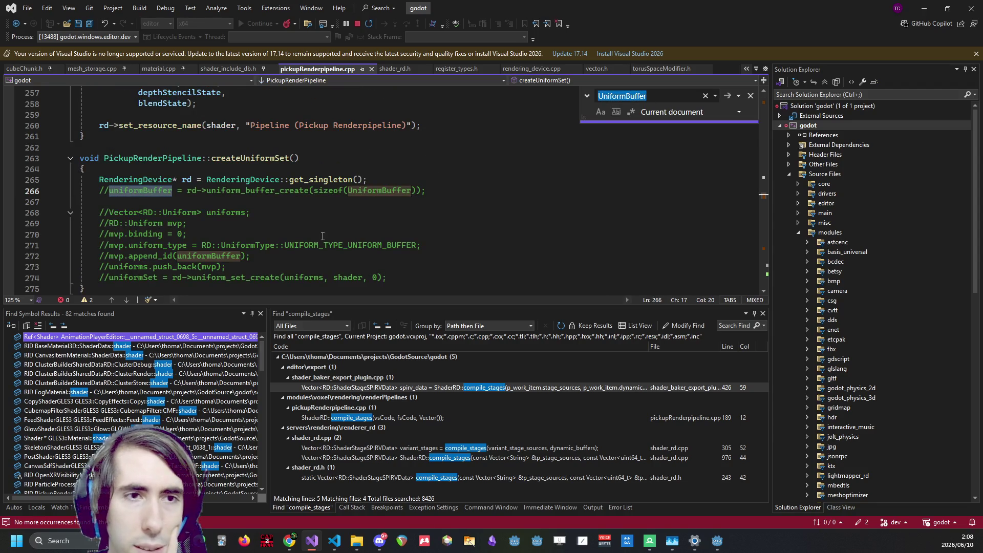
key(Return)
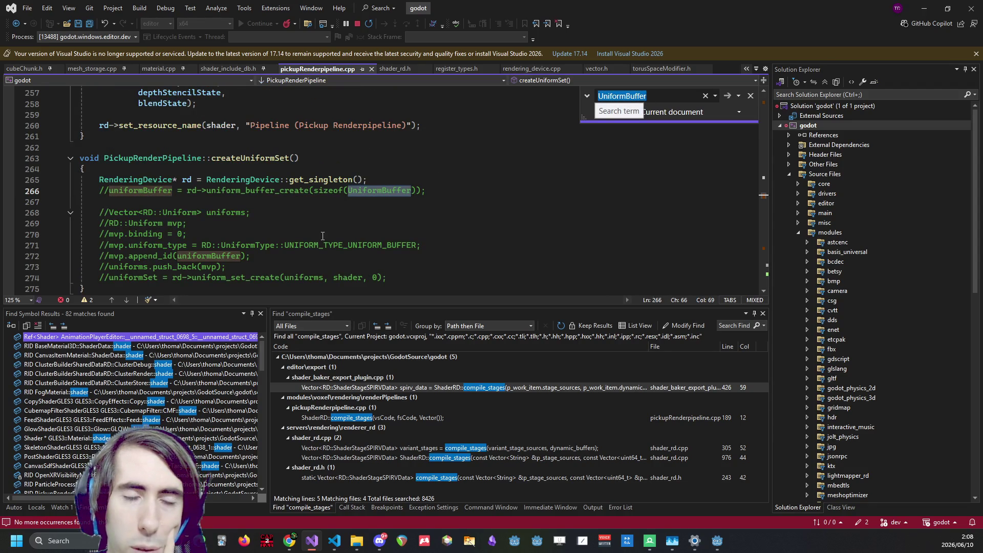
key(Return)
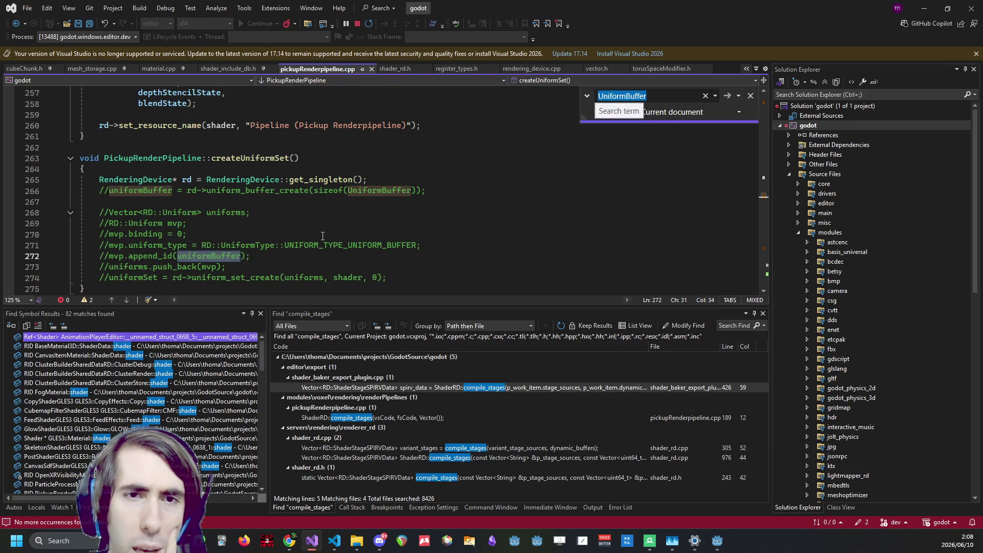
key(Return)
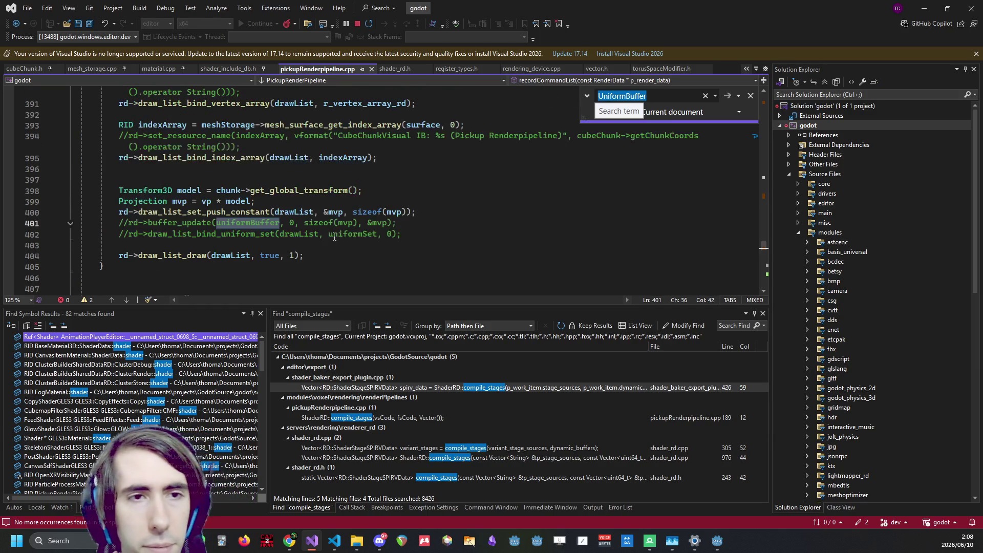
Insert a blank line above the push constant call and paste the UniformBuffer name there
scroll(352, 241, up, 2)
click(260, 279)
scroll(260, 279, up, 1)
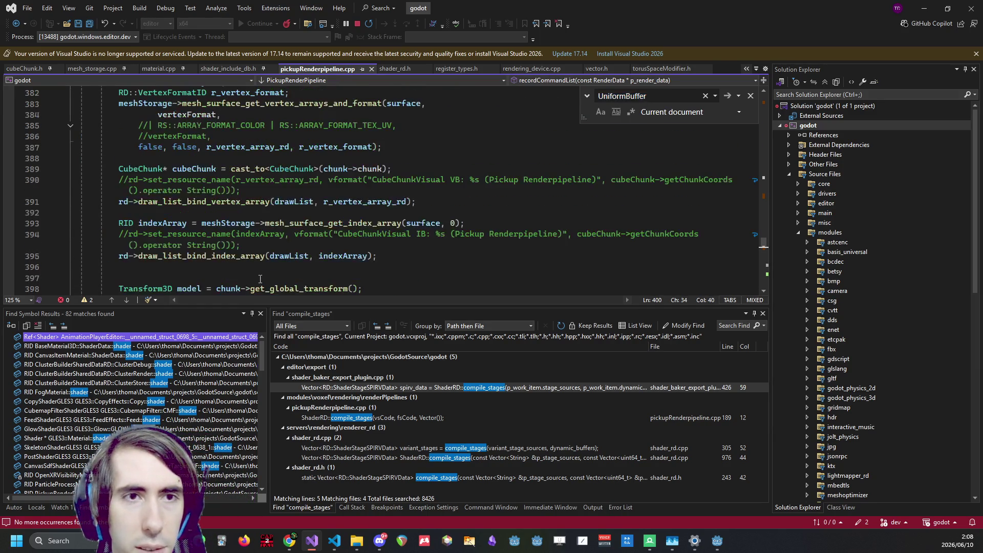
scroll(260, 278, up, 7)
scroll(260, 277, up, 3)
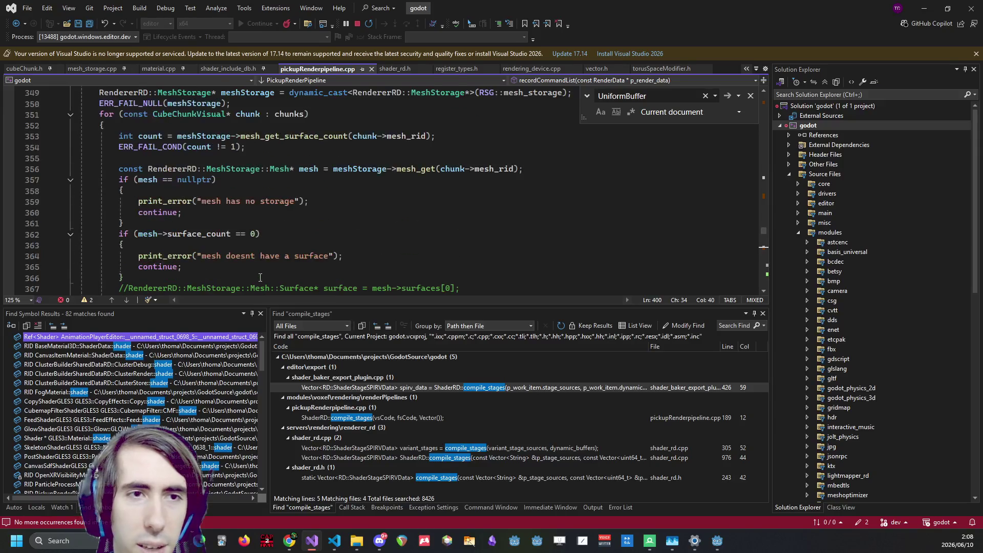
scroll(260, 278, down, 10)
scroll(261, 278, down, 2)
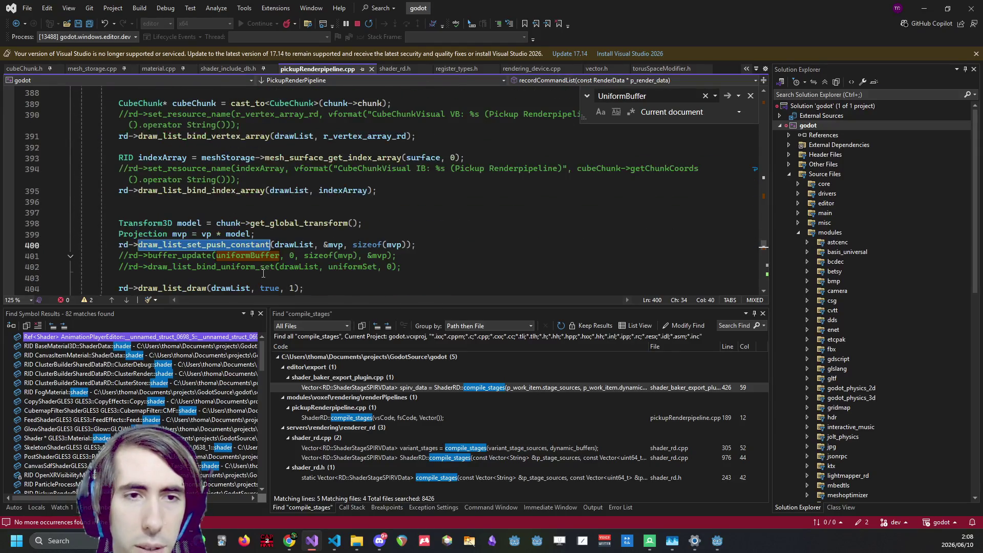
double_click(334, 246)
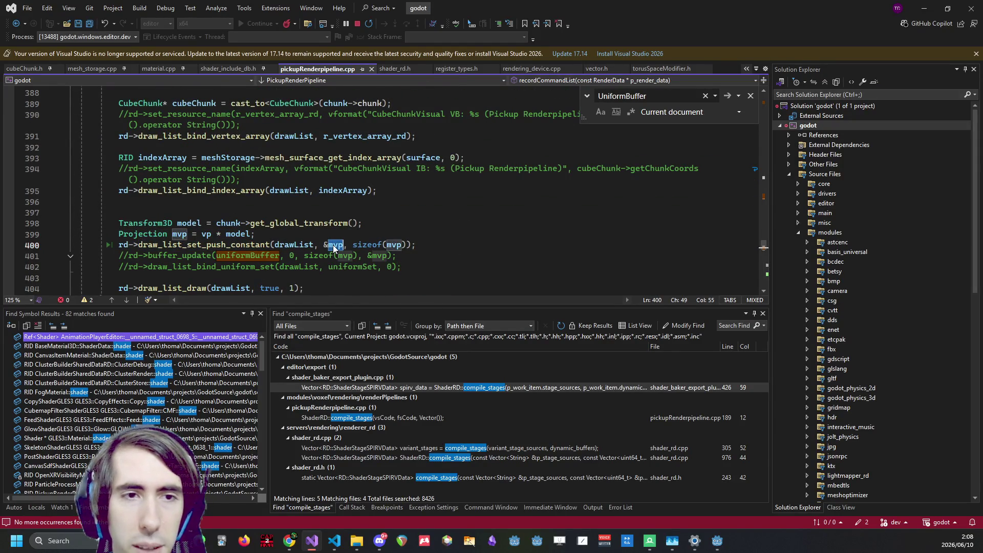
key(Home)
key(ctrl+Return)
key(ctrl+v)
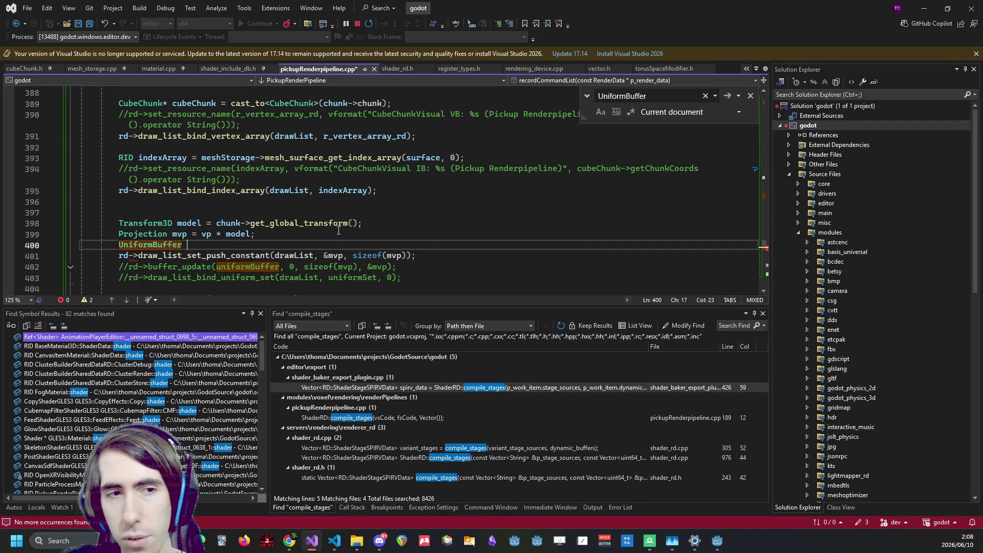
Find the struct definition, rename it to CustomUniformBuffer and save
key(ctrl+f)
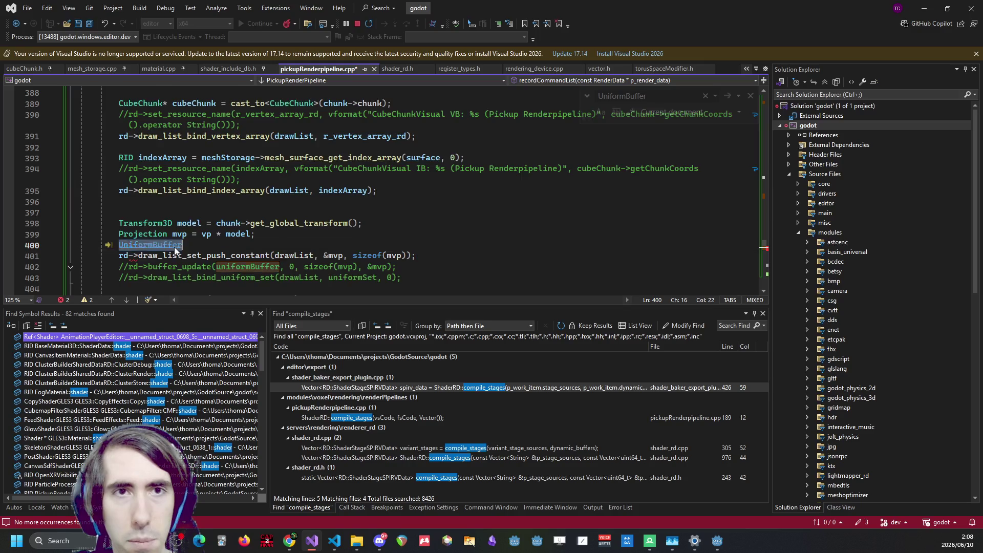
key(Return)
click(133, 196)
key(ctrl+Left)
text(Custom)
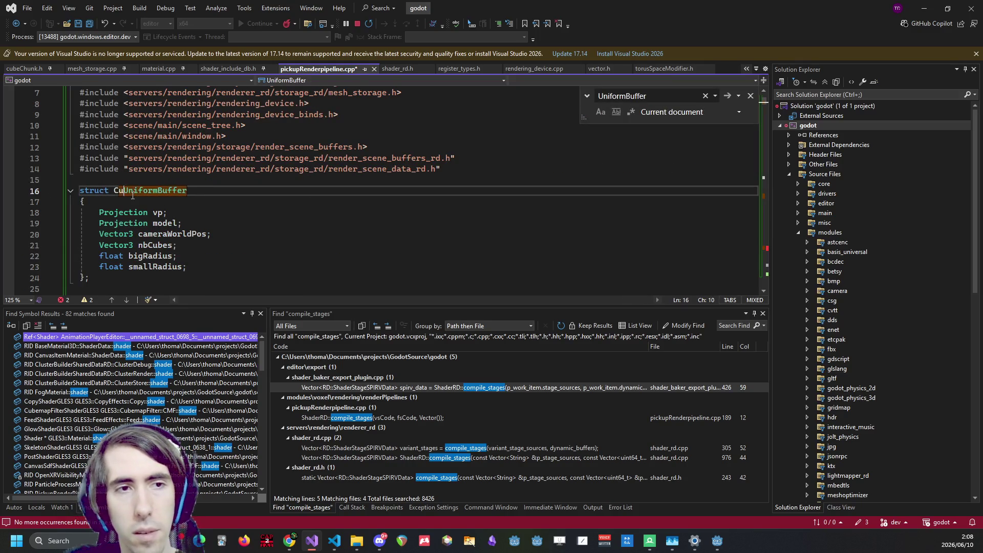
double_click(132, 195)
key(ctrl+s)
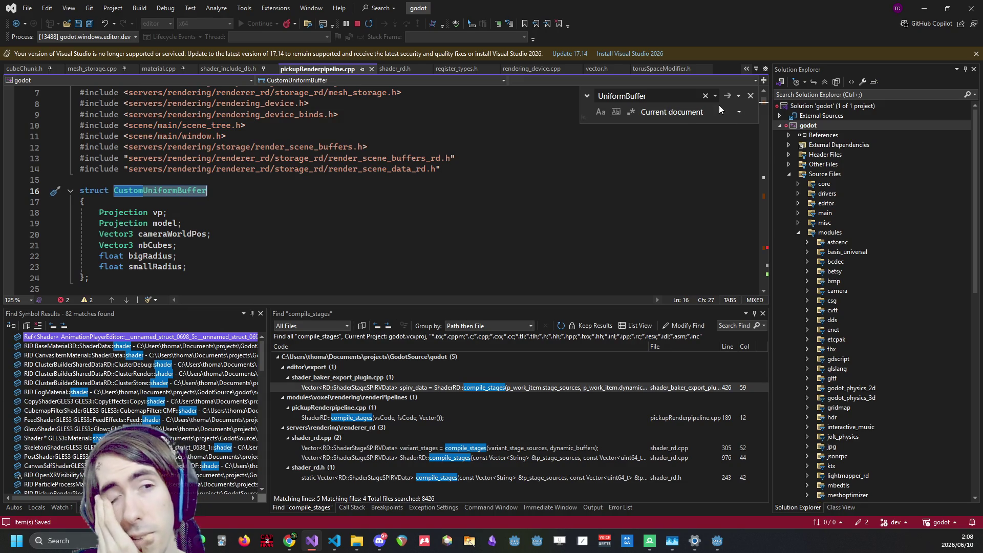
Rename the struct to PickupUniformConstants and save
click(143, 190)
key(ctrl+shift+Left)
text(Pickup)
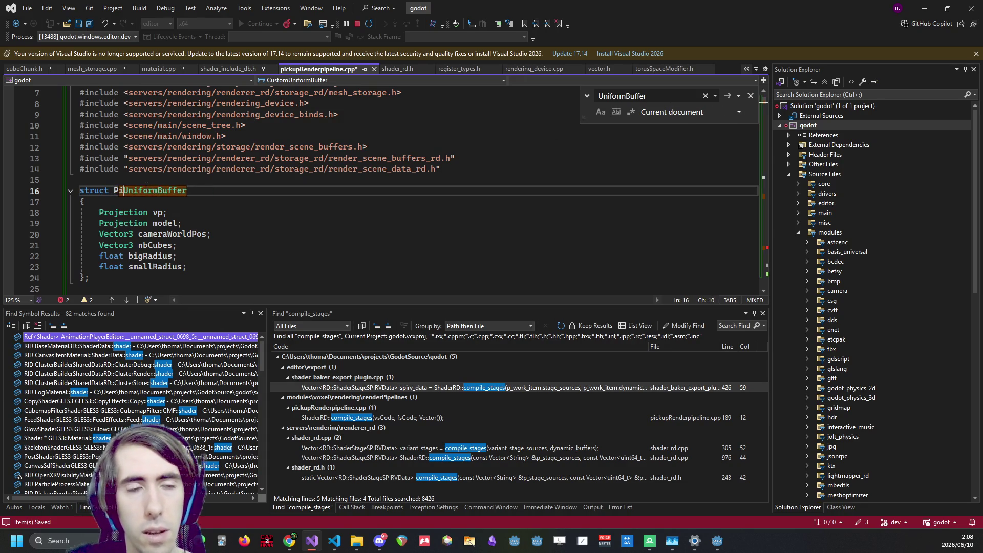
key(End)
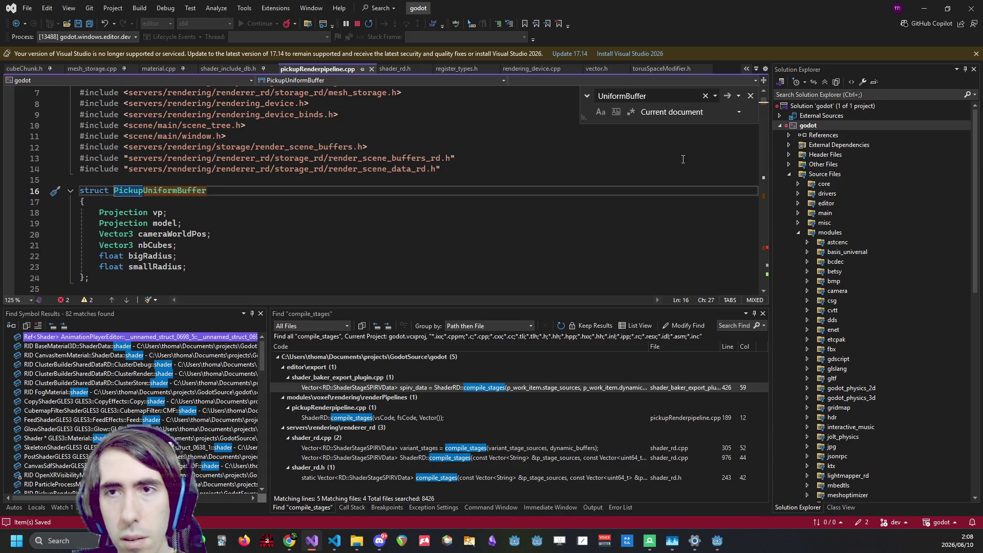
mouse_move(761, 101)
mouse_down()
mouse_move(764, 250)
mouse_move(762, 95)
mouse_up()
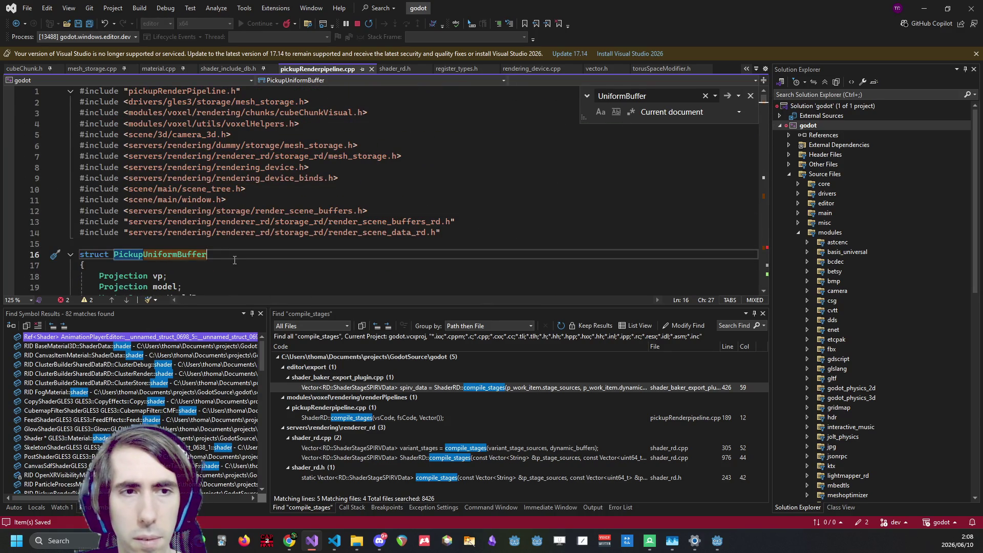
click(144, 253)
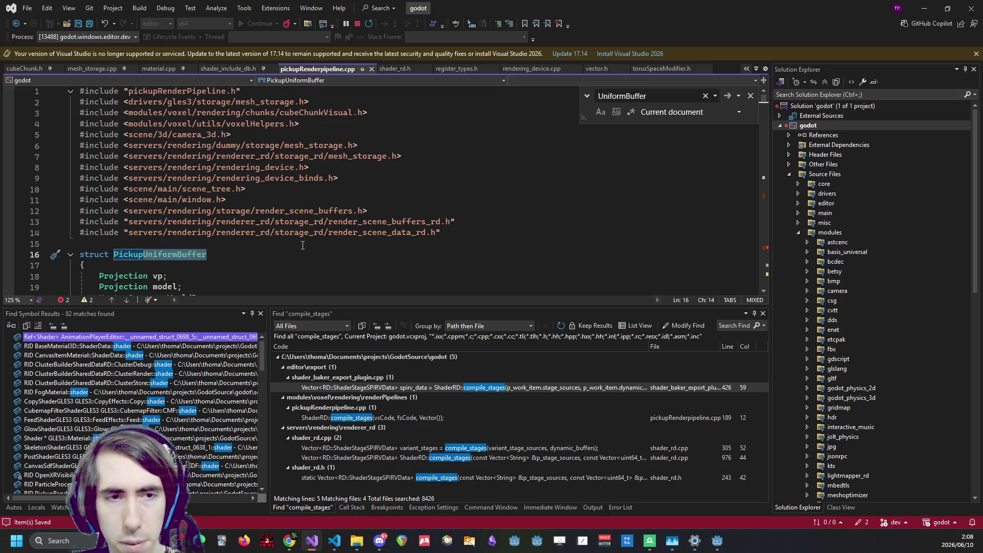
key(ctrl+Delete)
text(UniformCons)
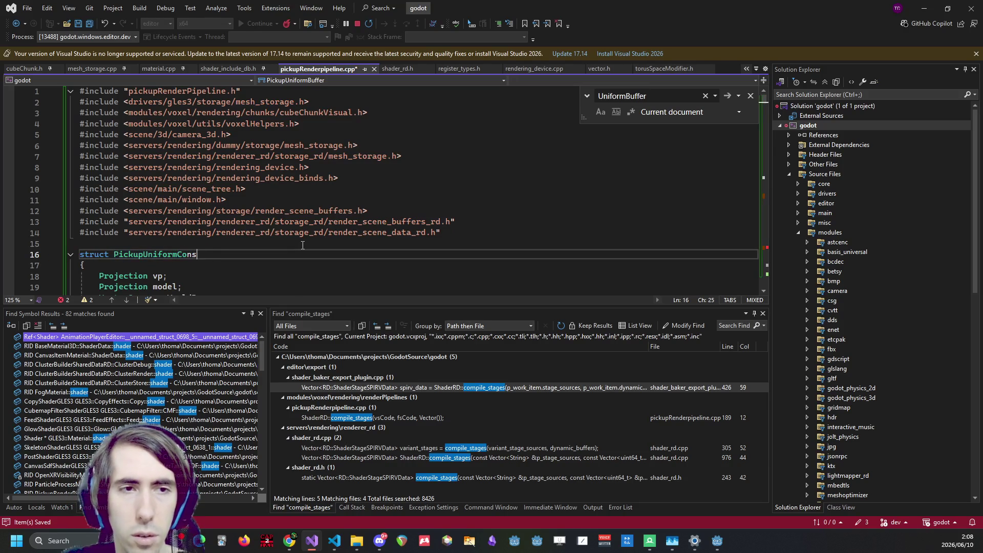
text(tants)
key(ctrl+s)
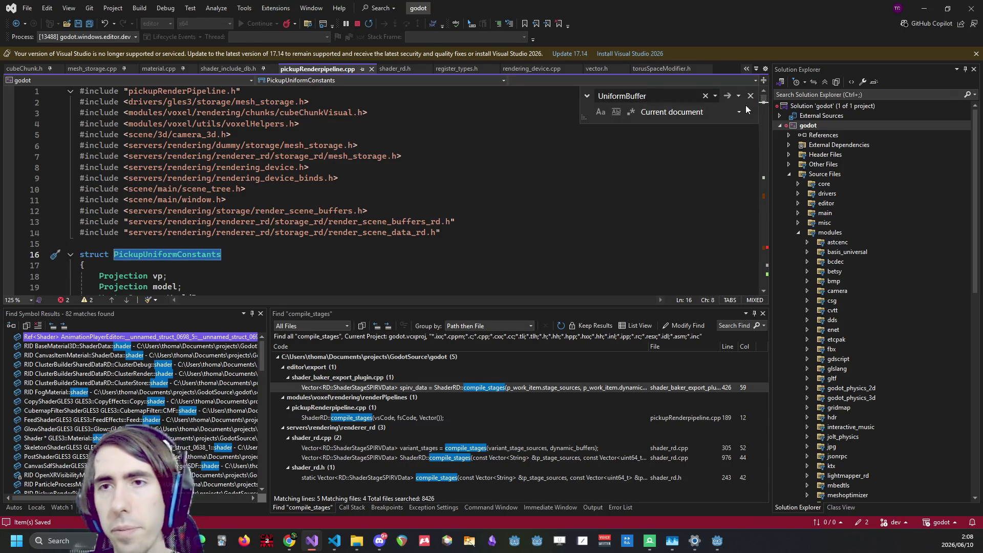
drag(765, 96, 766, 245)
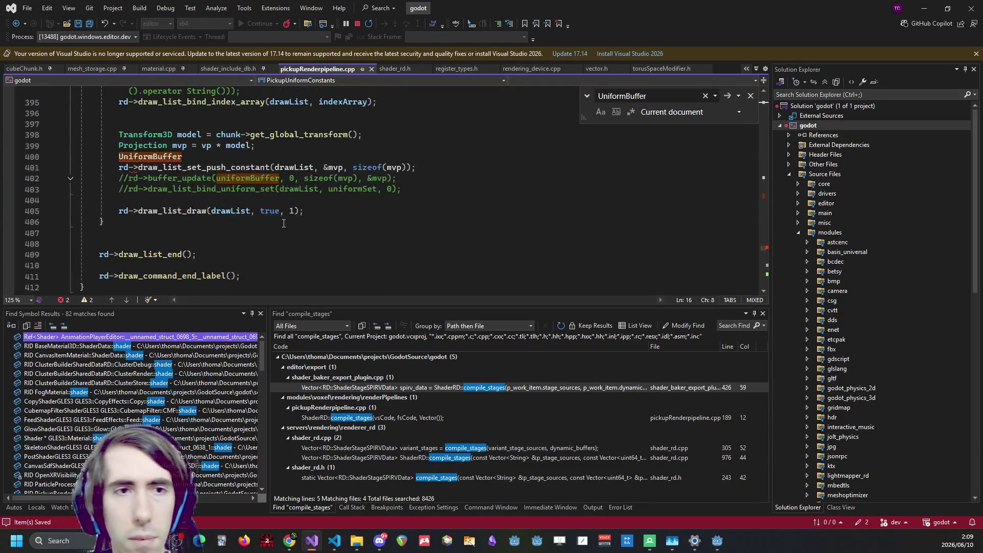
Declare PickupUniformConstants constants on line 400 and push &constants instead of &mvp
click(216, 192)
key(ctrl+BackSpace)
text(PickupUniformConstants)
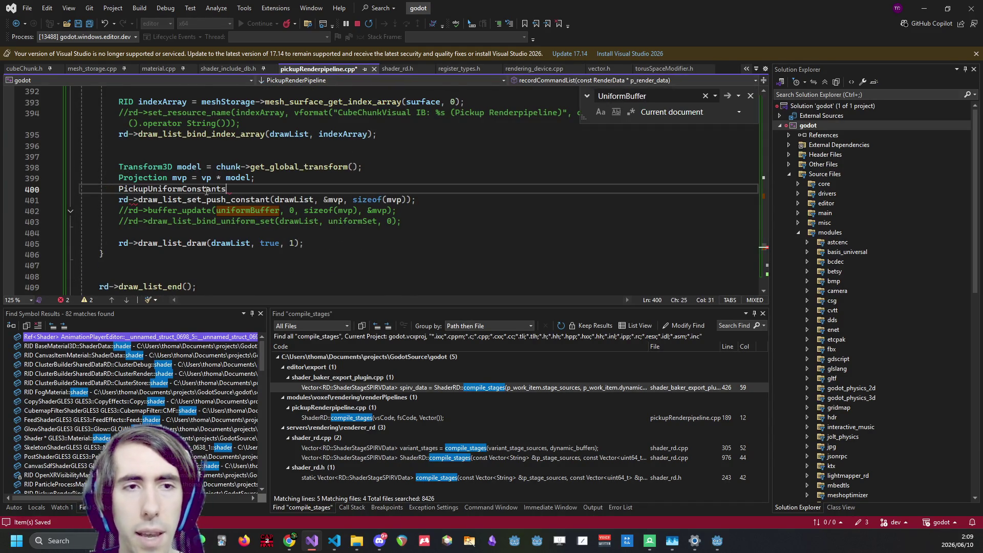
scroll(216, 194, up, 1)
text( constants;)
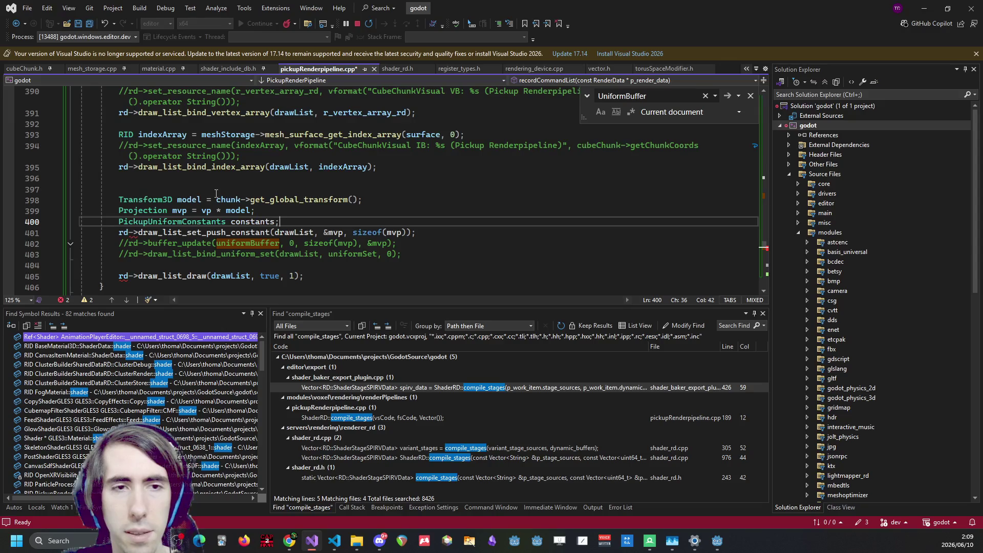
key(Down)
key(ctrl+Right)
key(ctrl+Right)
key(ctrl+Right)
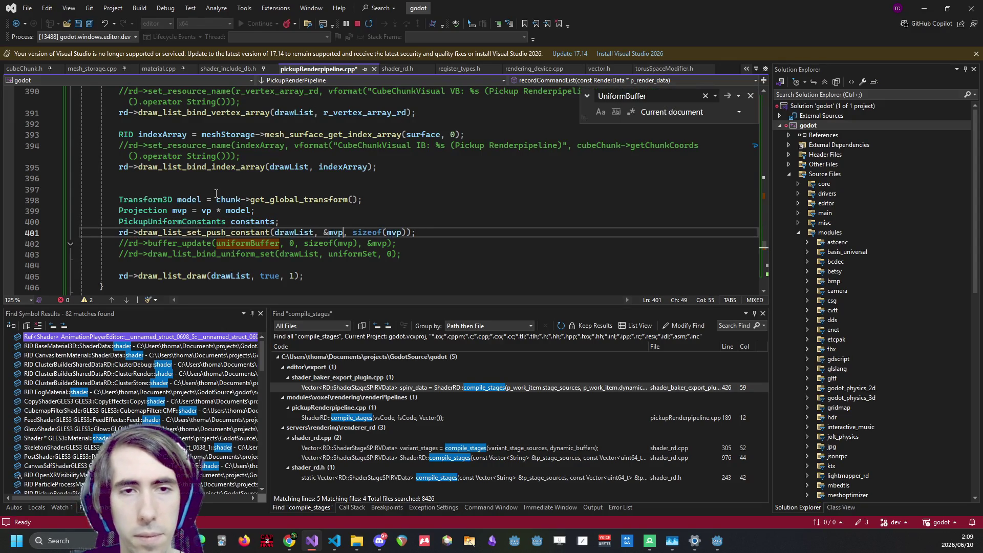
key(ctrl+BackSpace)
text(constants)
Add constants.vp = vp and constants.model = model assignments, saving the file
key(ctrl+space)
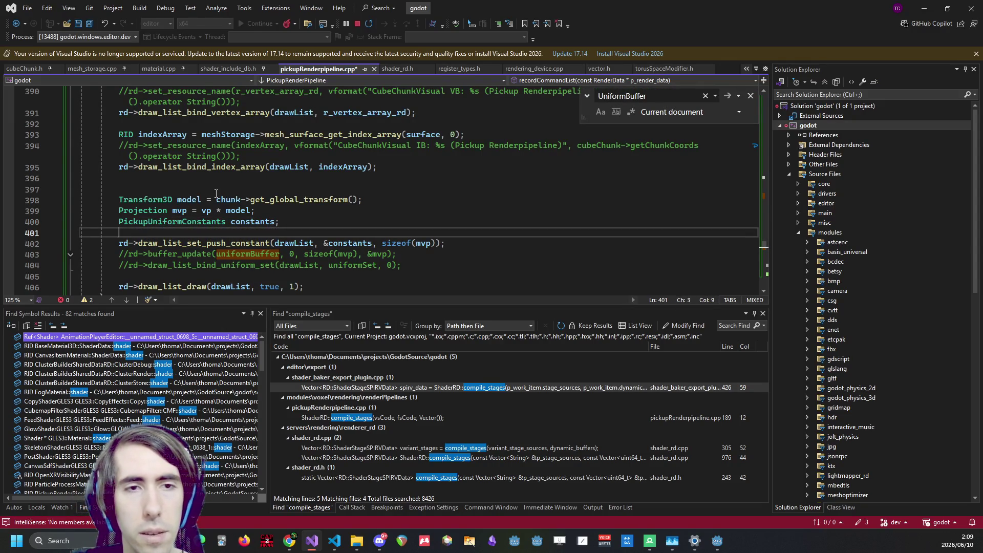
text(constants)
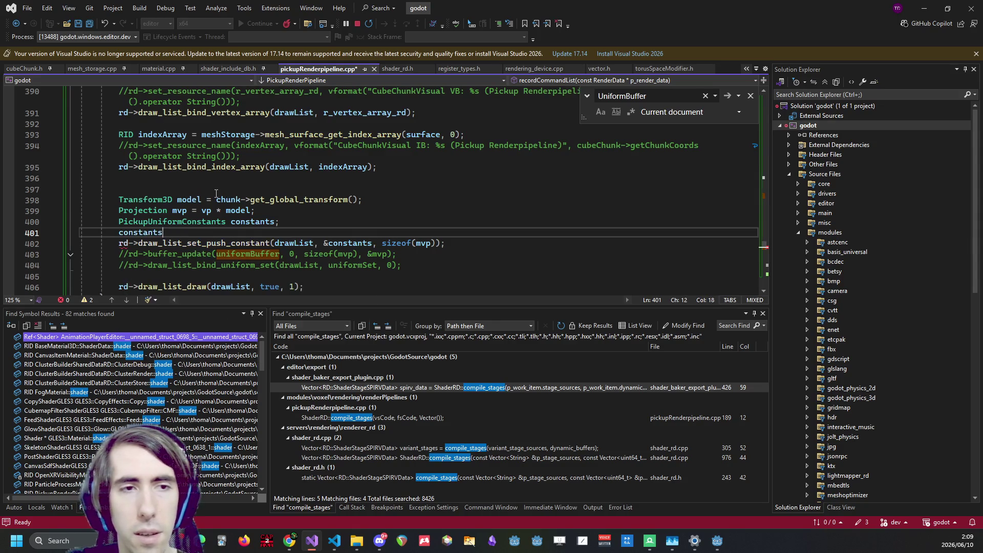
text(.vp = )
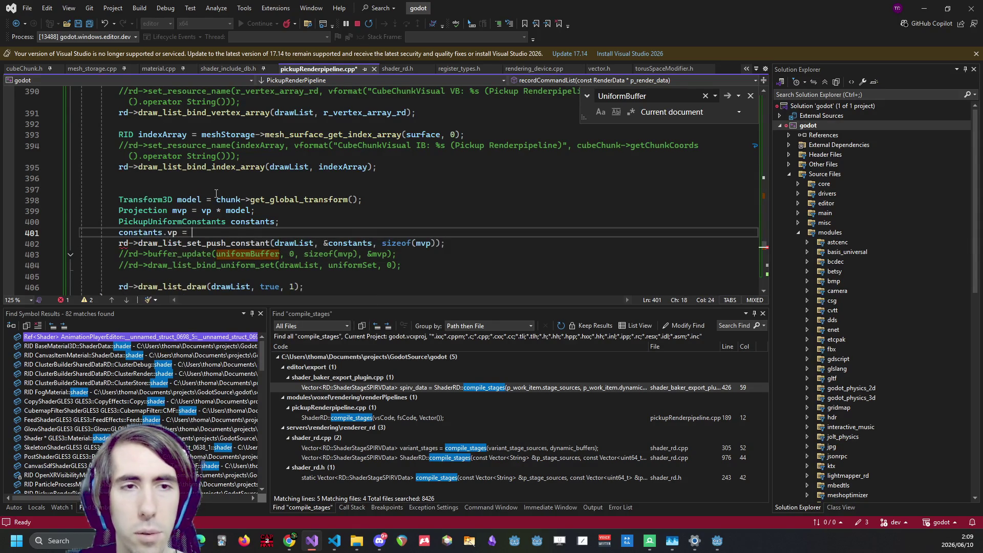
text(vp;)
key(ctrl+s)
key(Return)
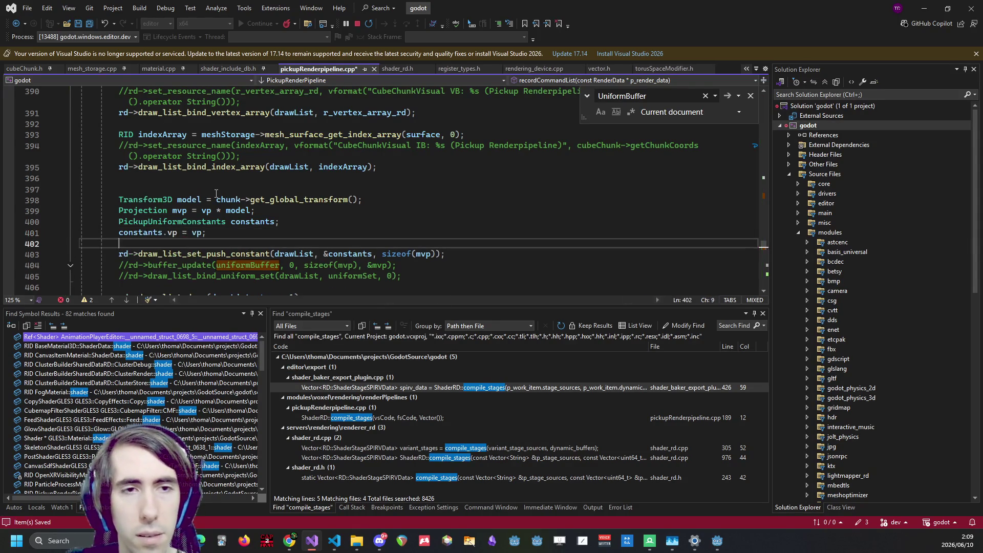
text(constants.)
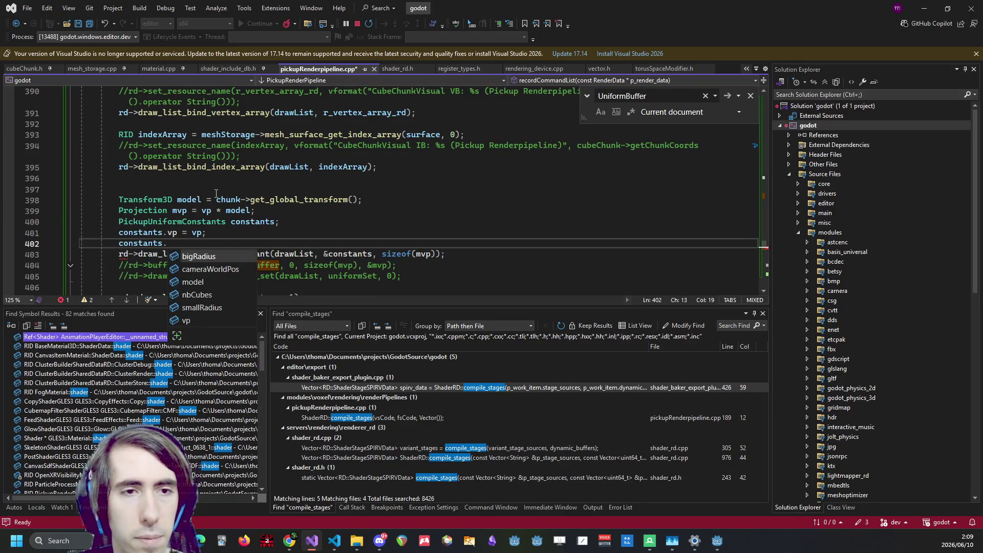
key(Down)
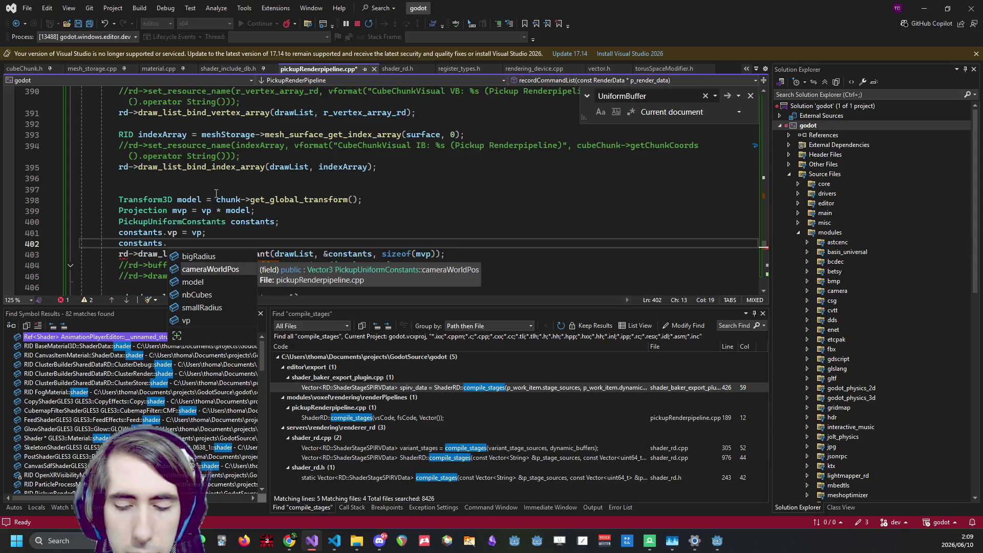
key(Down)
key(Down)
key(Down)
key(Down)
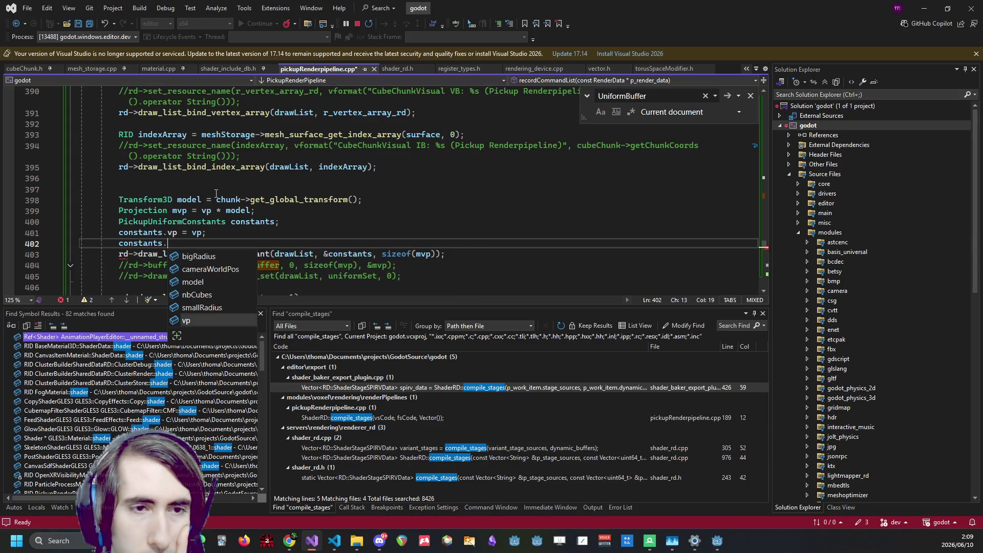
key(Up)
key(Up)
key(Up)
text(= model)
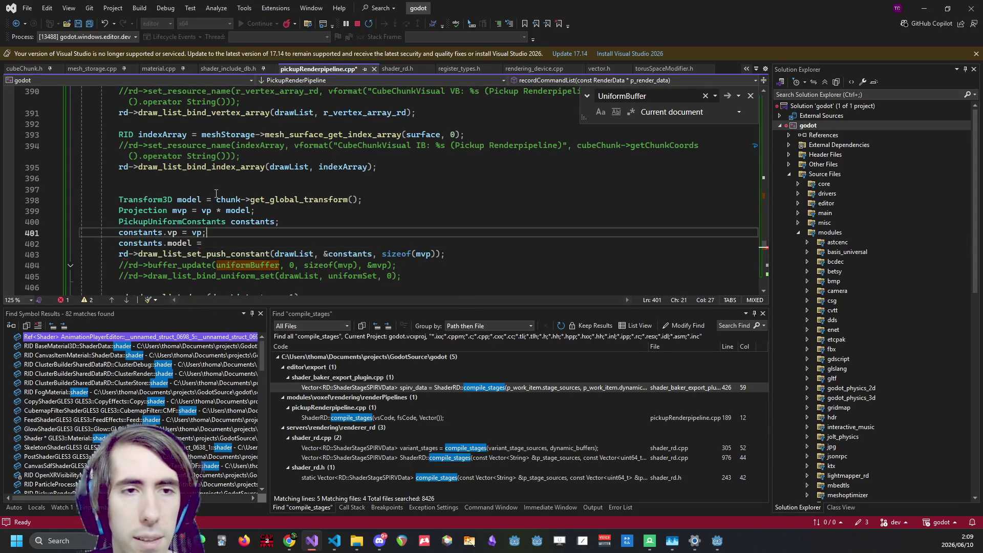
key(ctrl+s)
Terminate the model line and begin a constants.cameraWorldPos assignment via IntelliSense
text(;)
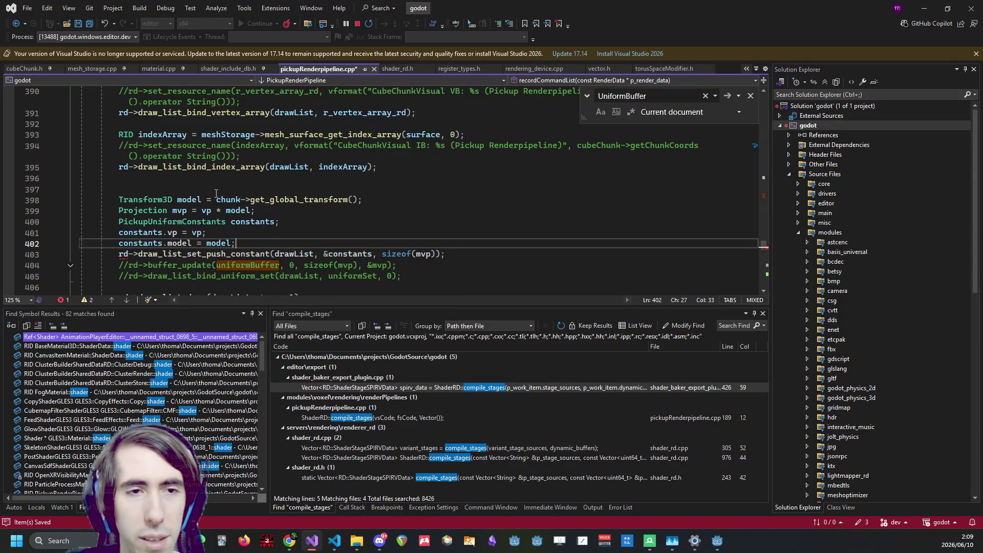
key(Return)
text(constants.)
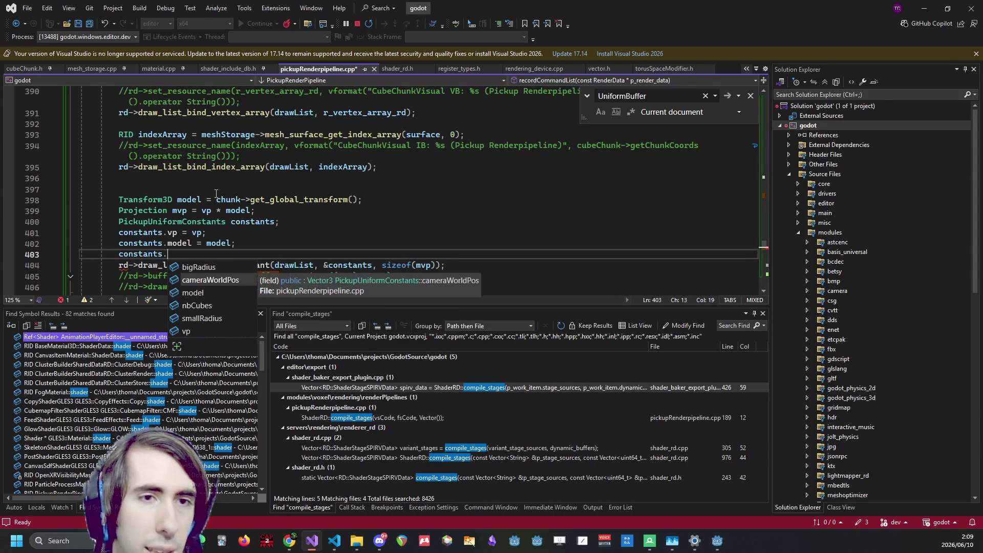
key(Tab)
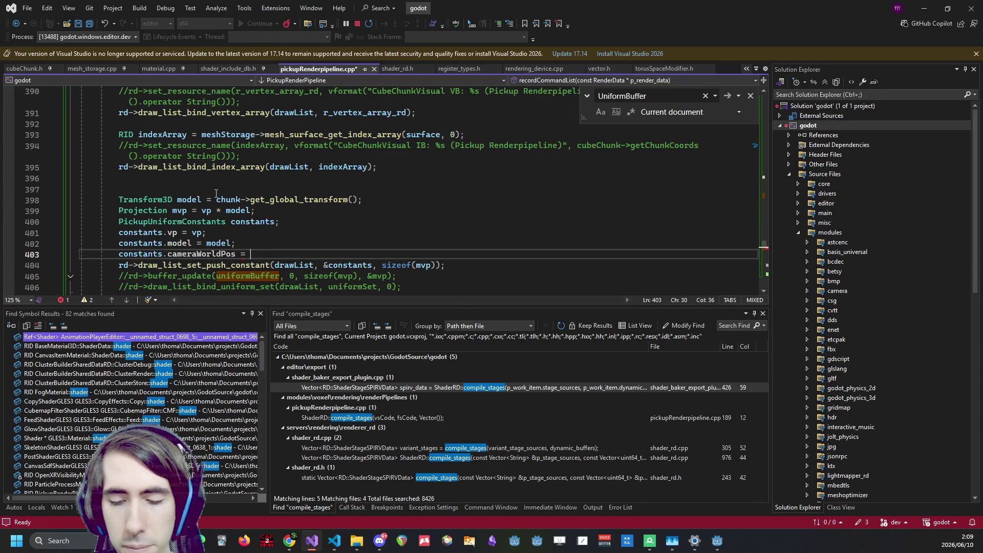
scroll(282, 163, up, 1)
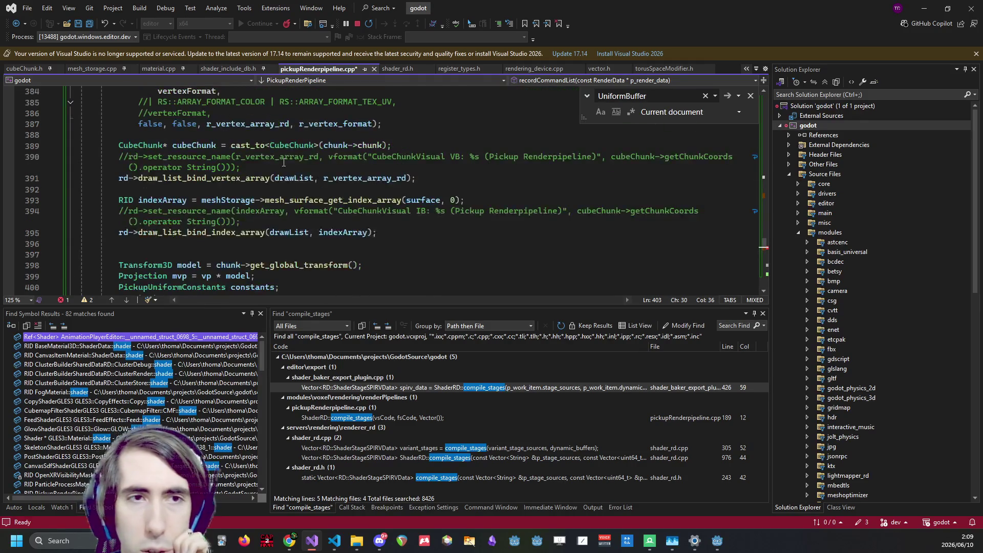
scroll(283, 162, down, 1)
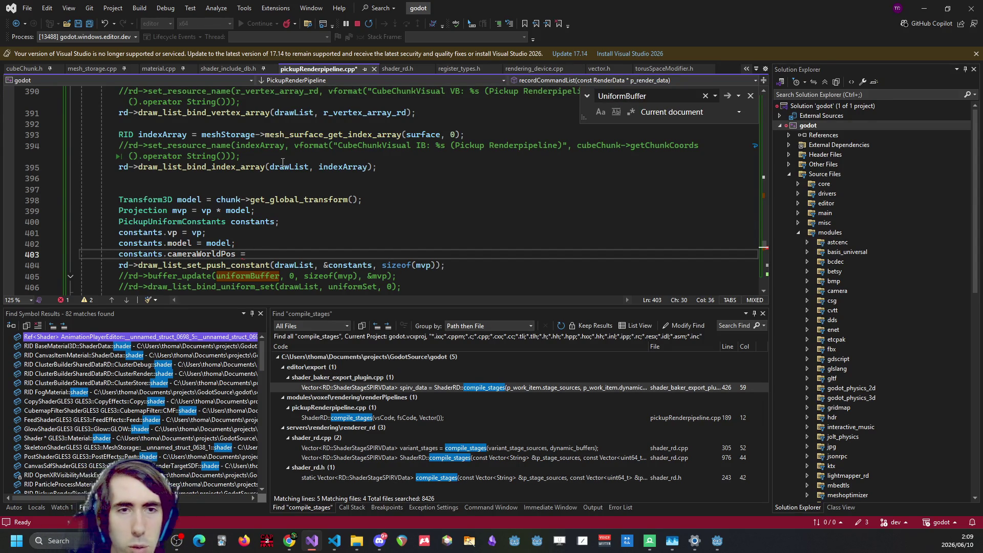
Return to Godot, enlarge the Shader Editor, and select torusLocalDistorsion in warpedVoxelChunk's vertex function
click(717, 541)
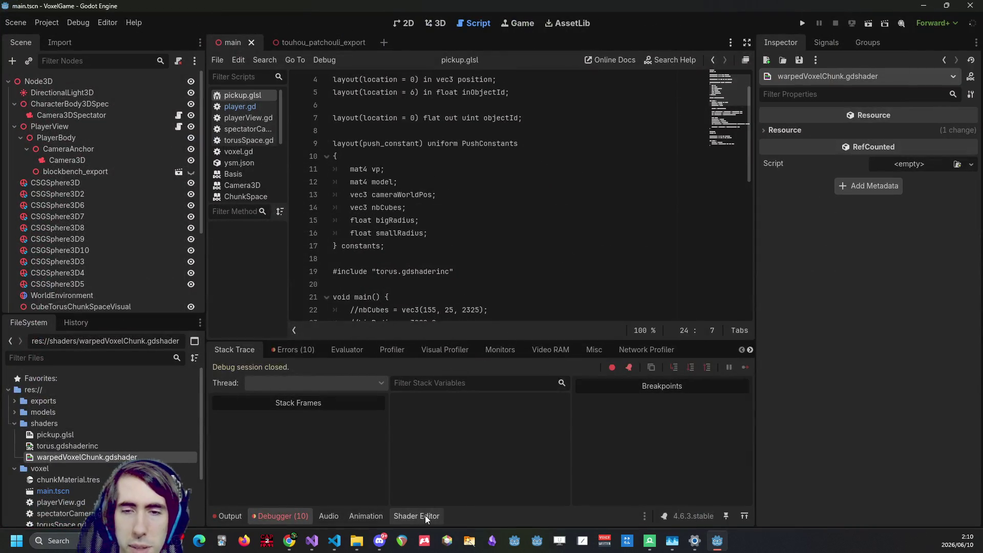
click(425, 516)
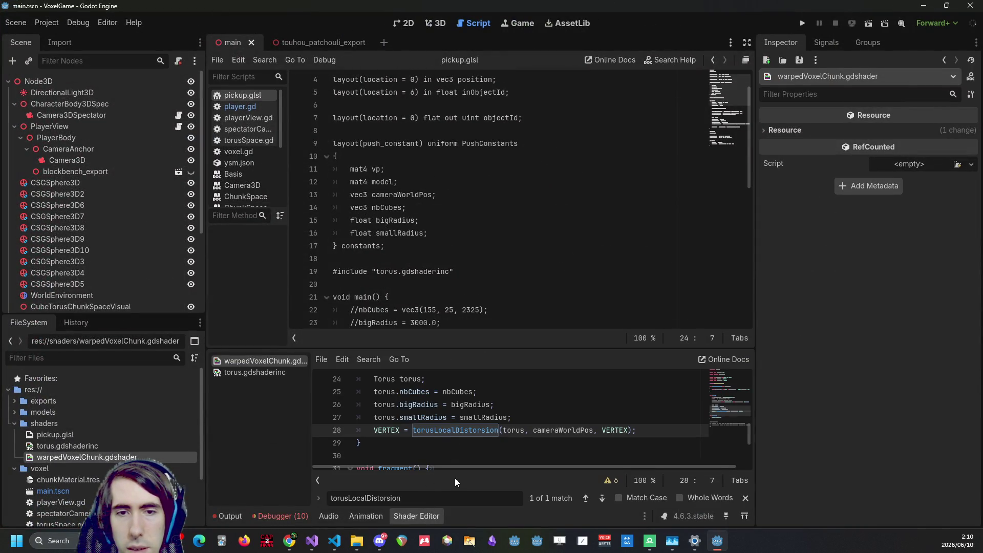
drag(474, 347, 474, 214)
scroll(472, 358, up, 2)
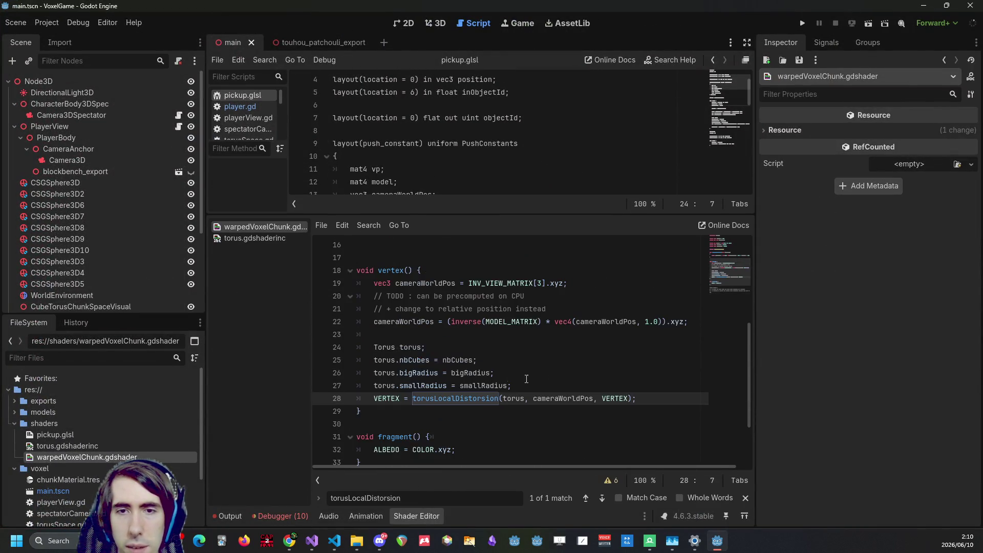
click(472, 399)
double_click(472, 400)
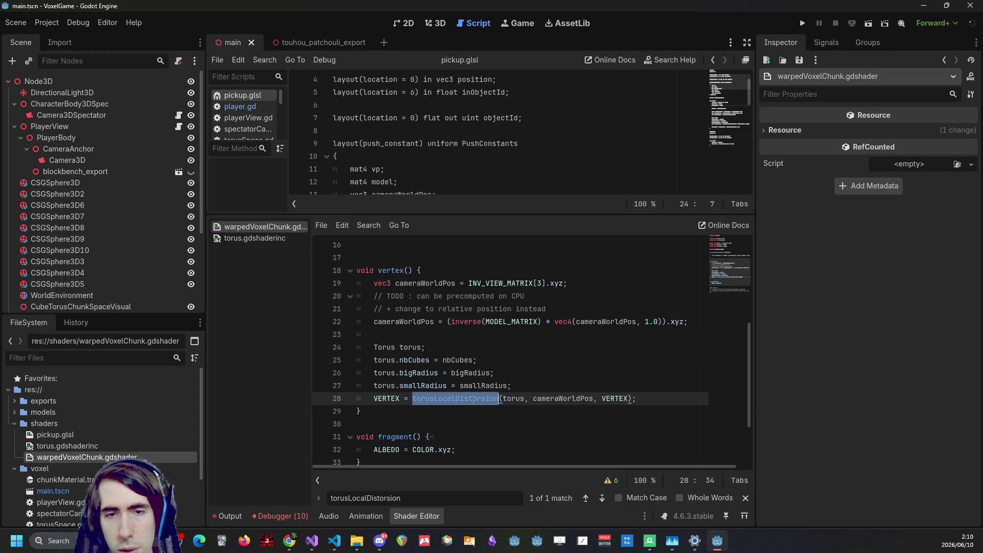